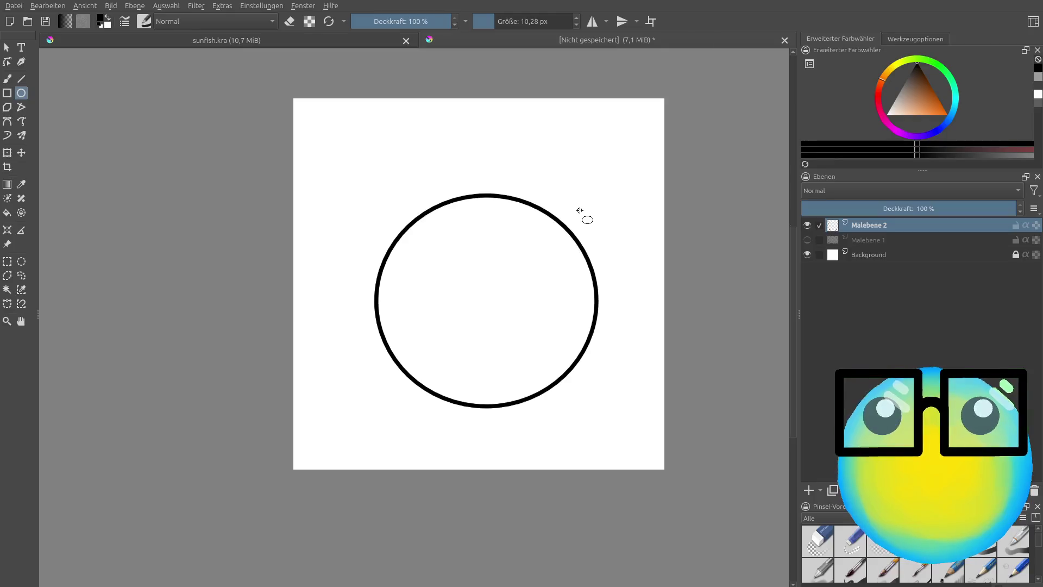
Step: Select the Freehand Brush and add a new layer, Malebene 3, above the circle layer Malebene 2
click(7, 79)
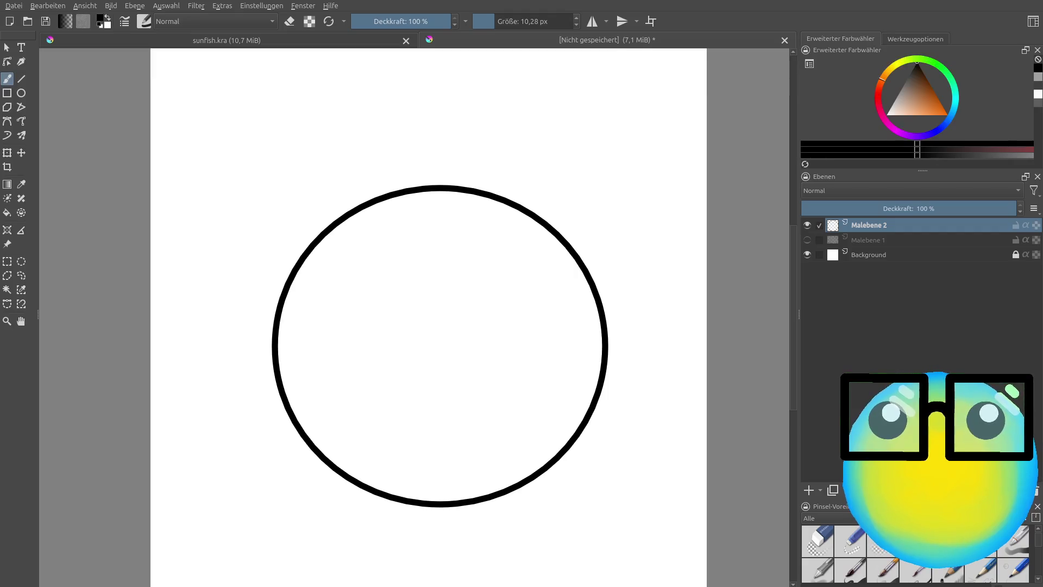
click(807, 490)
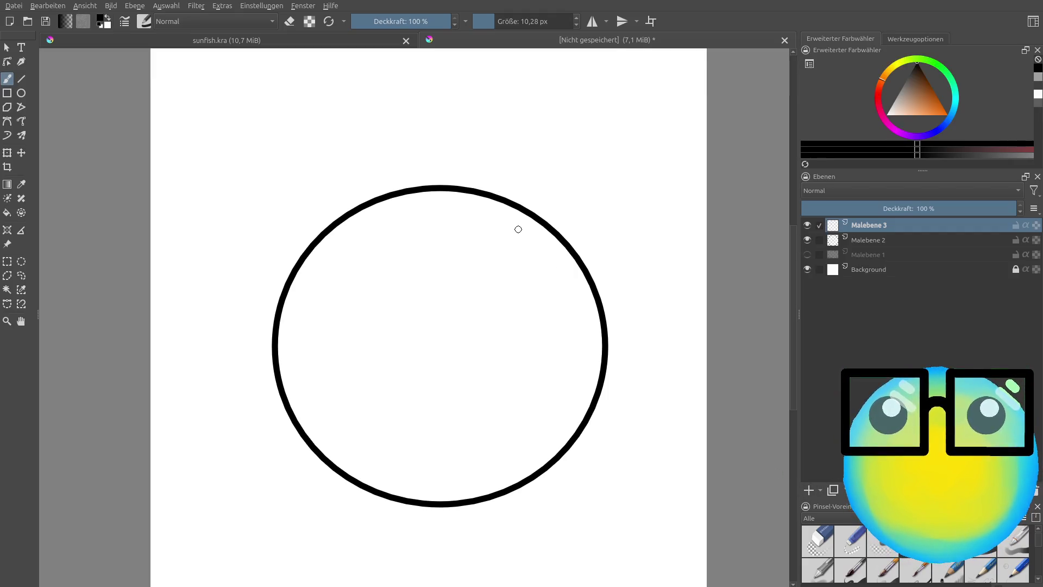
click(655, 23)
click(650, 23)
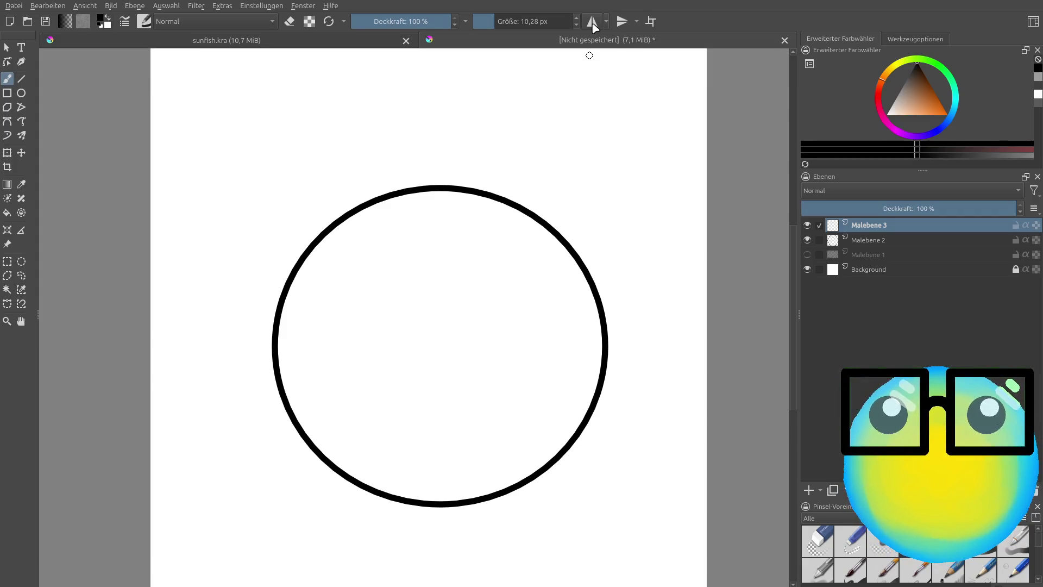
click(22, 135)
Step: Draw wavy tentacles mirrored at four points around the circle with the Multibrush
scroll(398, 146, up, 1)
mouse_move(444, 201)
mouse_down()
mouse_move(501, 79)
mouse_move(481, 202)
mouse_up()
scroll(482, 206, down, 6)
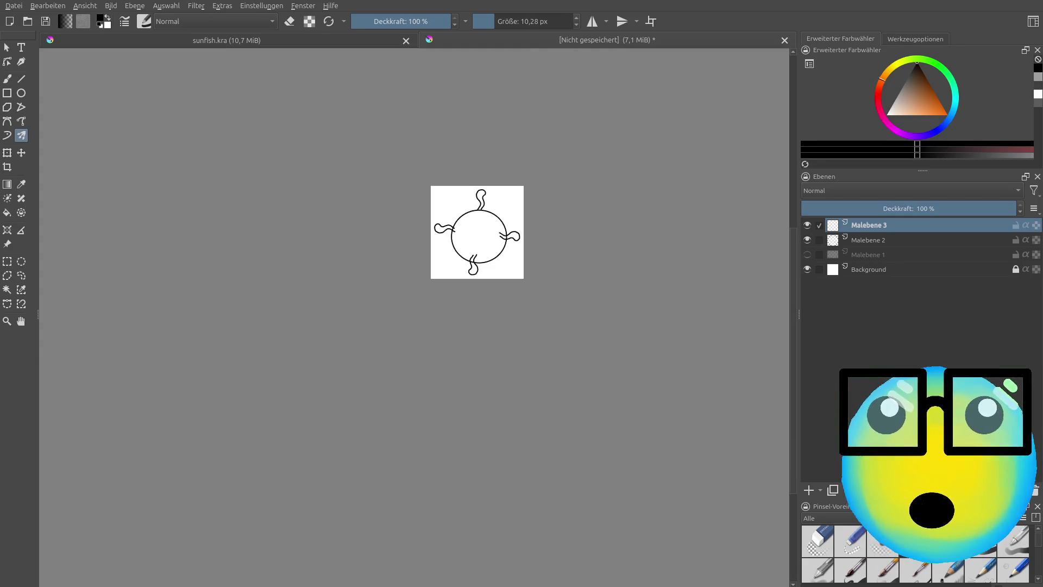
scroll(481, 217, up, 3)
scroll(480, 217, down, 3)
scroll(481, 217, up, 3)
scroll(472, 239, up, 1)
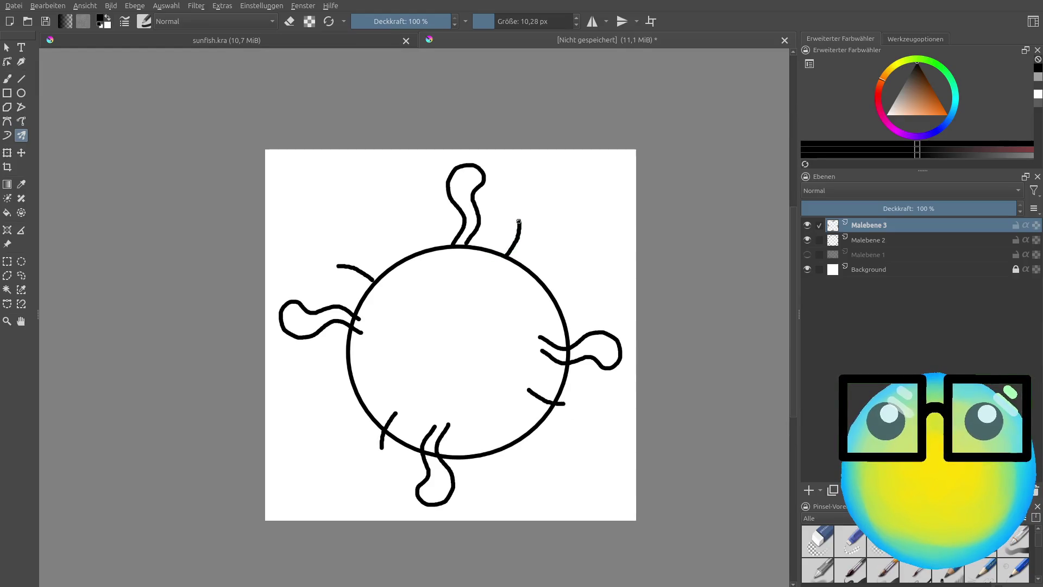
drag(503, 171, 547, 154)
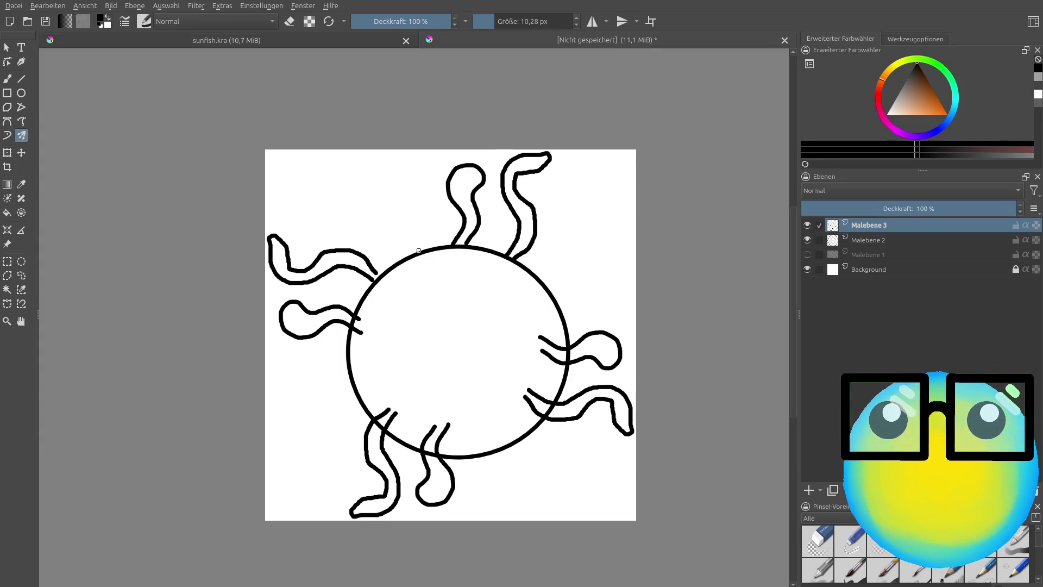
Step: Try a curled upper-left tentacle, undo the last two strokes, and start new tentacle stubs
mouse_move(385, 166)
mouse_down()
mouse_move(410, 249)
mouse_move(407, 150)
mouse_up()
key(ctrl+z)
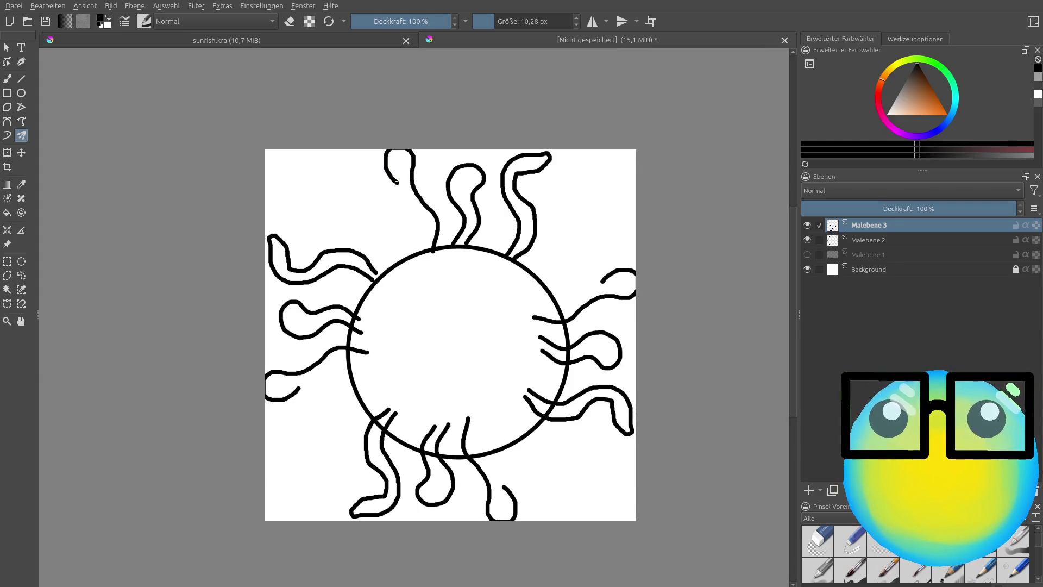
key(ctrl+z)
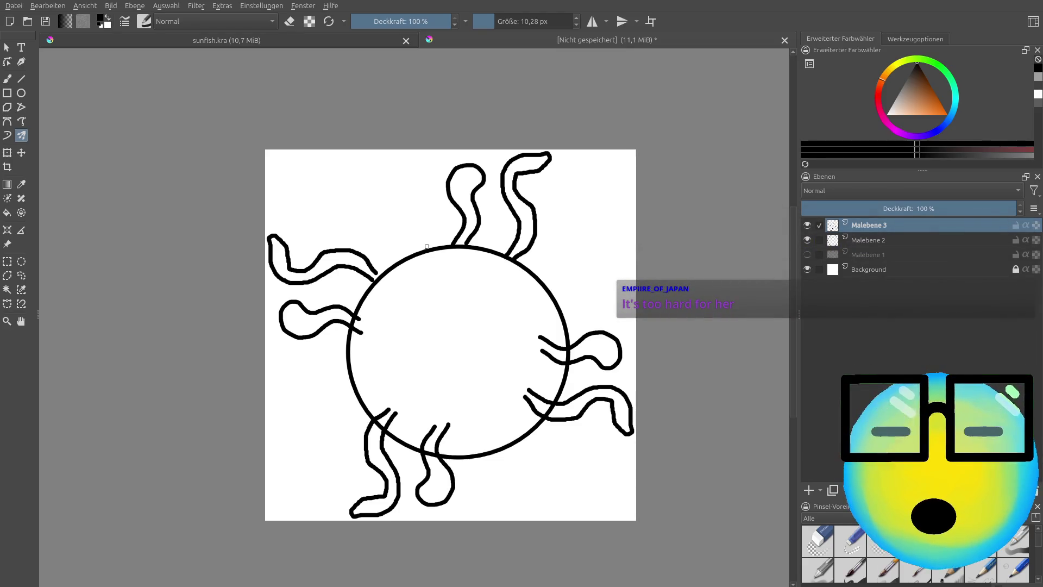
drag(426, 251, 427, 249)
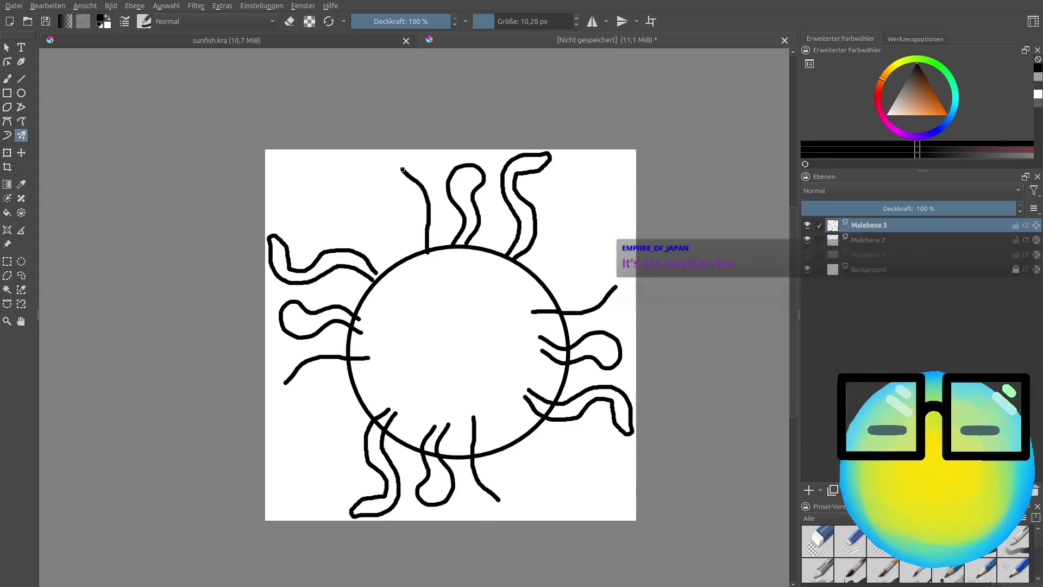
Step: Draw more mirrored curly tentacles to fill out the ring around the circle
drag(427, 200, 381, 170)
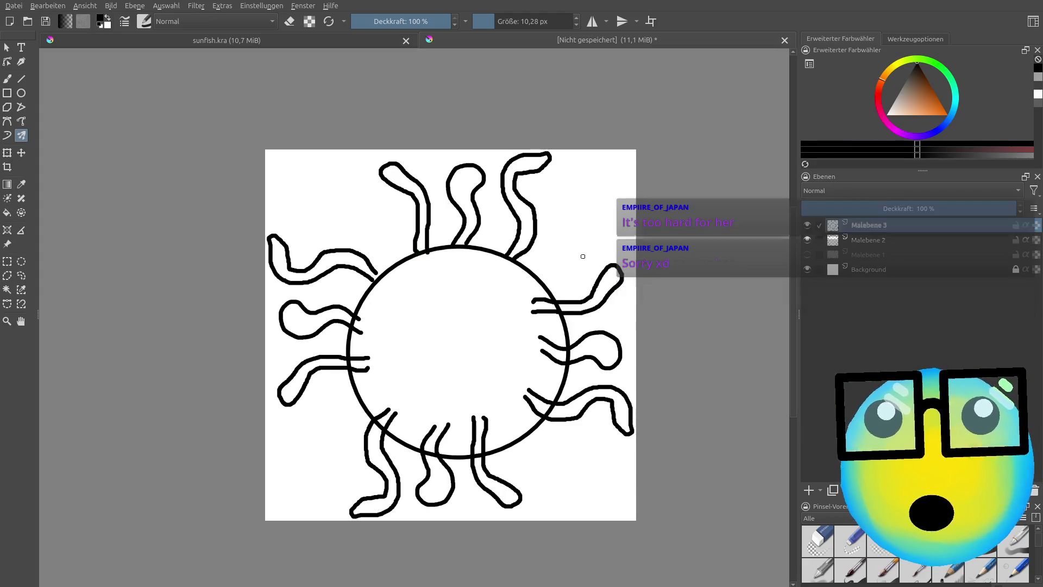
scroll(570, 269, up, 3)
mouse_move(508, 281)
mouse_down()
mouse_move(597, 99)
mouse_move(509, 285)
mouse_up()
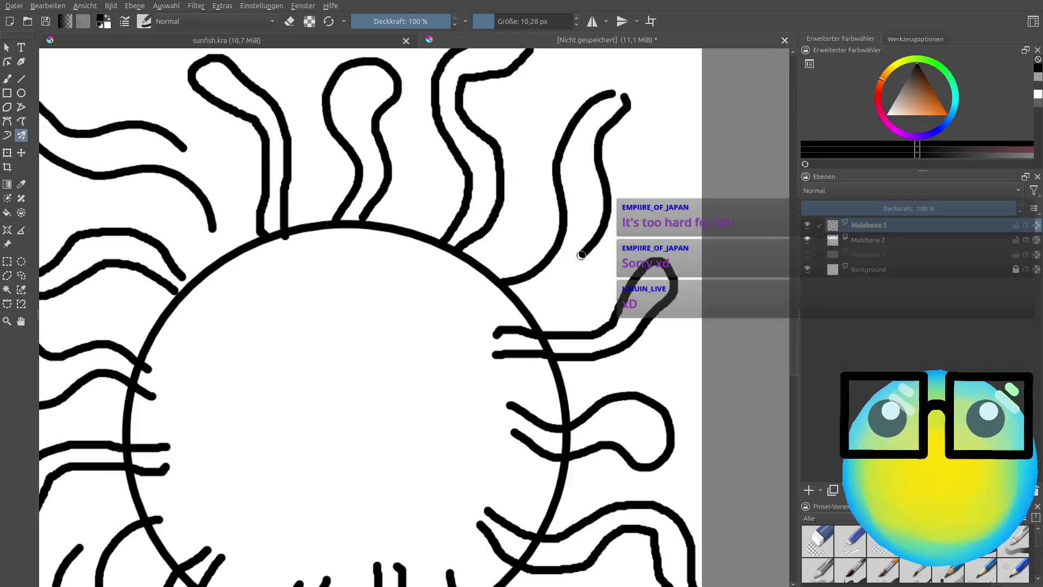
scroll(506, 305, down, 2)
scroll(479, 319, down, 3)
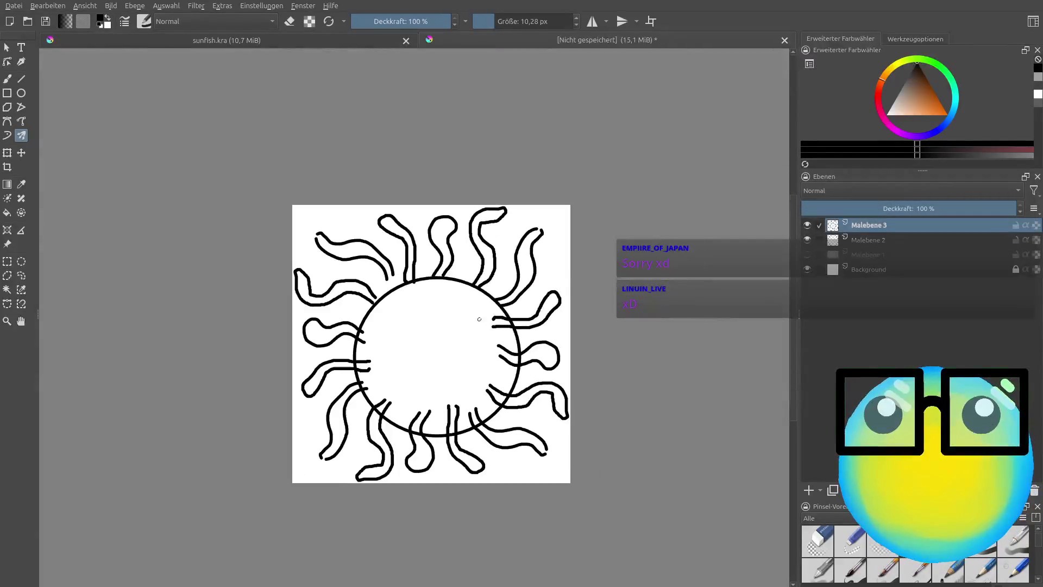
scroll(428, 356, up, 1)
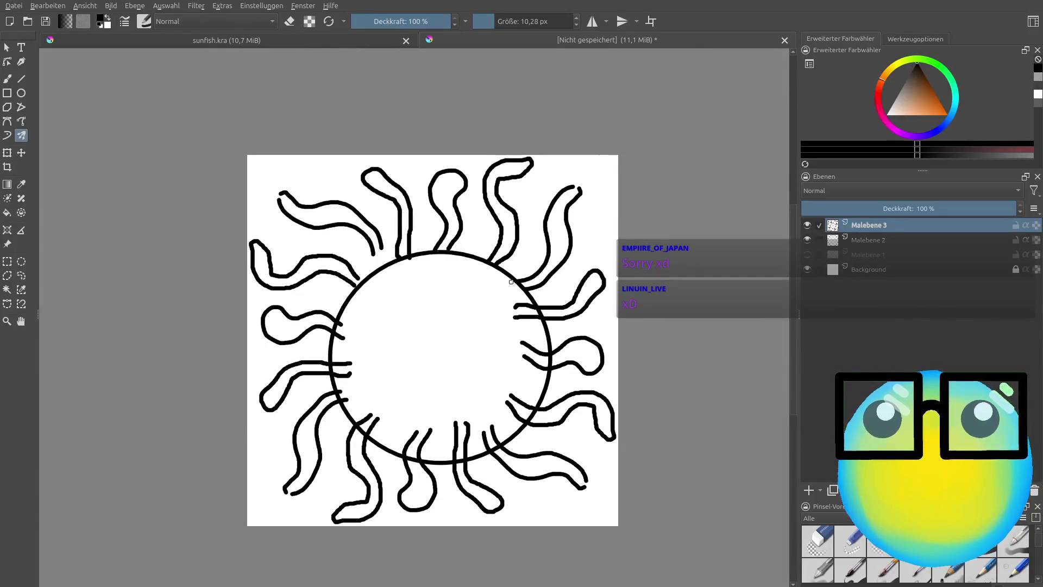
scroll(511, 281, up, 2)
scroll(572, 138, up, 3)
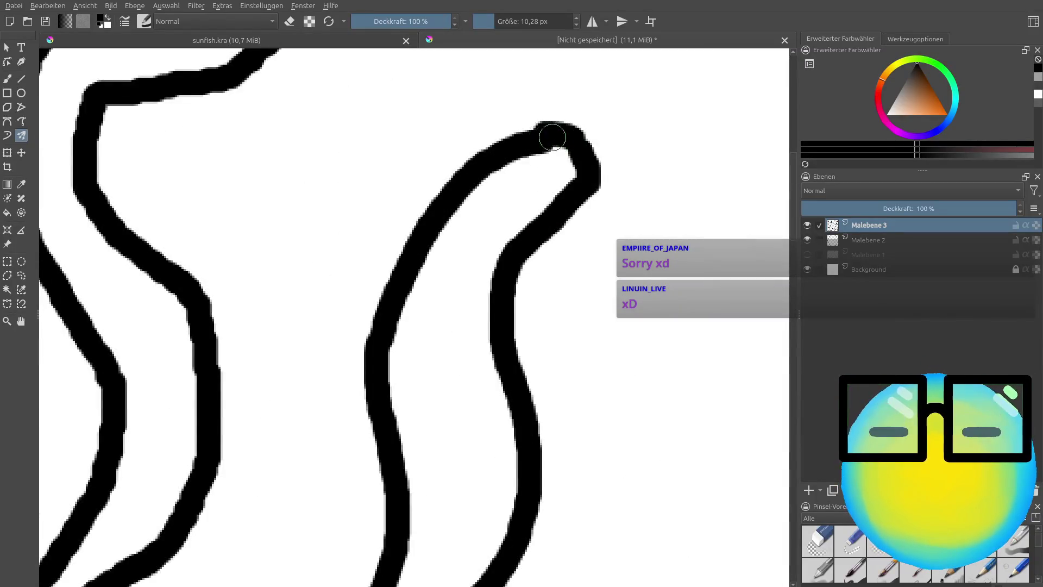
scroll(552, 137, down, 3)
scroll(554, 164, down, 5)
scroll(509, 216, up, 3)
scroll(681, 215, down, 2)
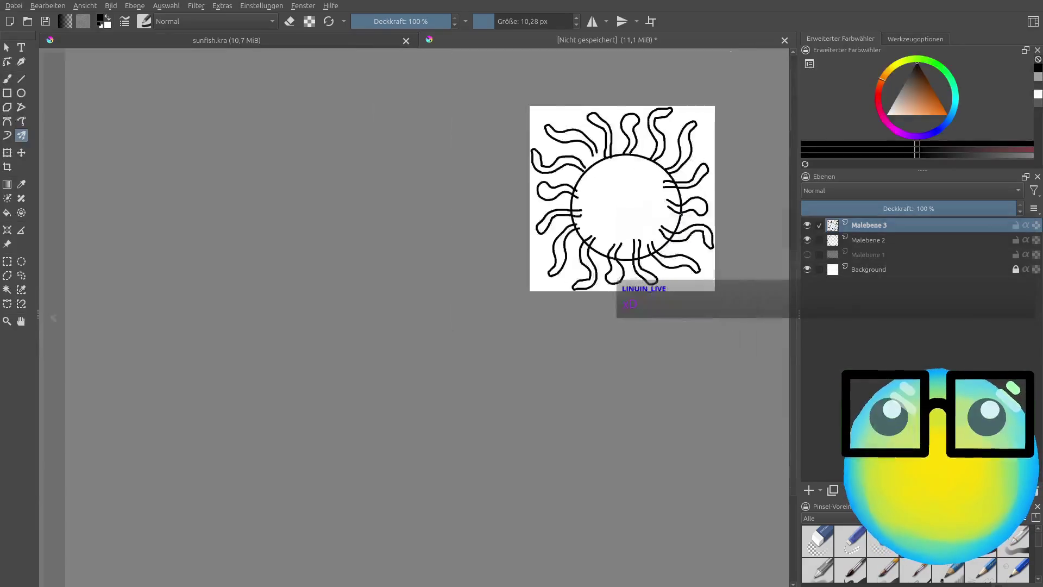
scroll(681, 215, up, 2)
scroll(625, 163, up, 1)
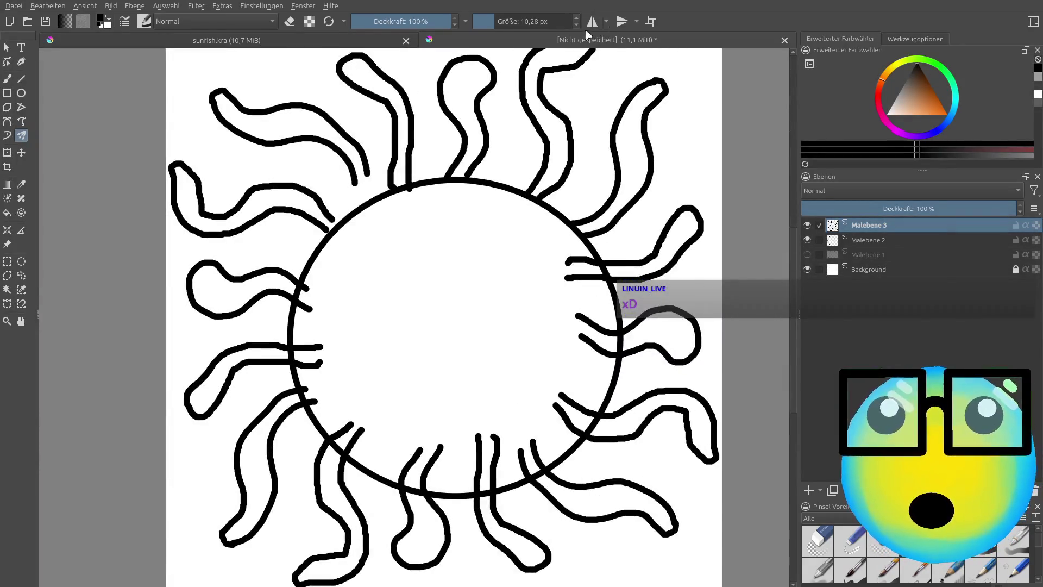
Step: Join two loose tentacle ends to the circle edge with the Freehand Brush and reset zoom to 100%
key(b)
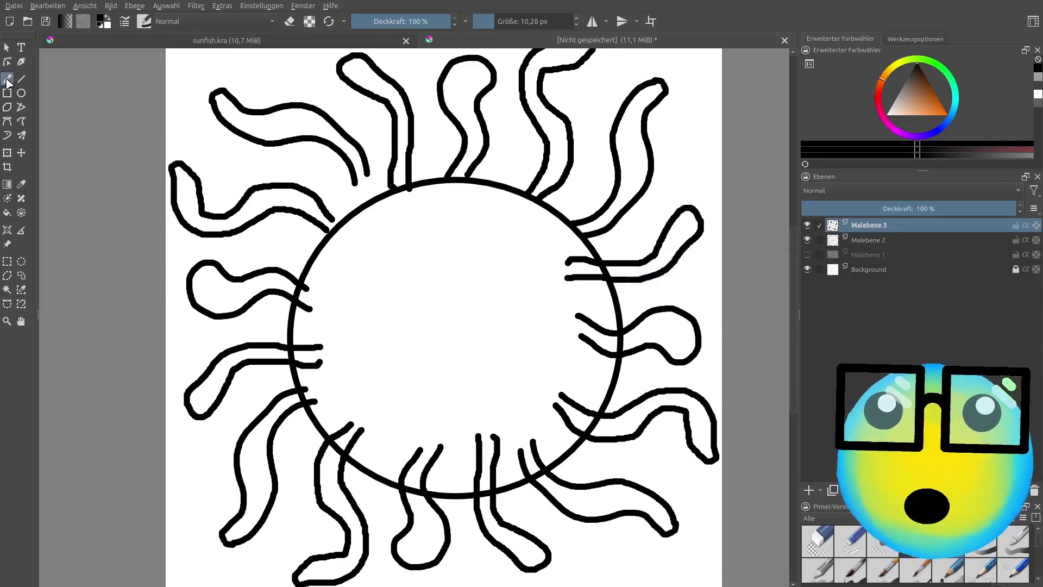
scroll(251, 188, up, 3)
scroll(238, 195, up, 1)
scroll(682, 140, down, 1)
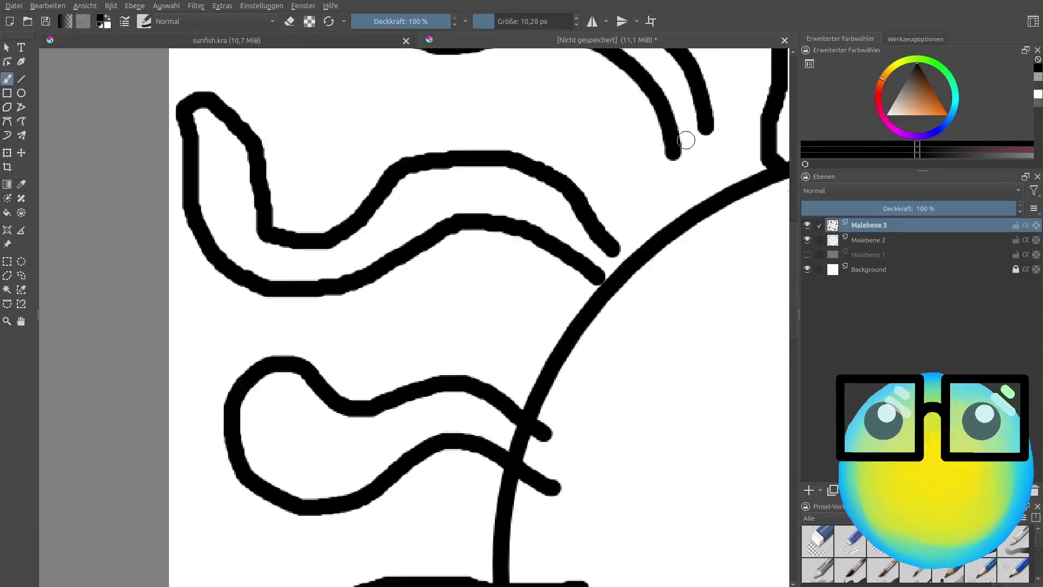
scroll(679, 144, down, 1)
drag(676, 146, 671, 207)
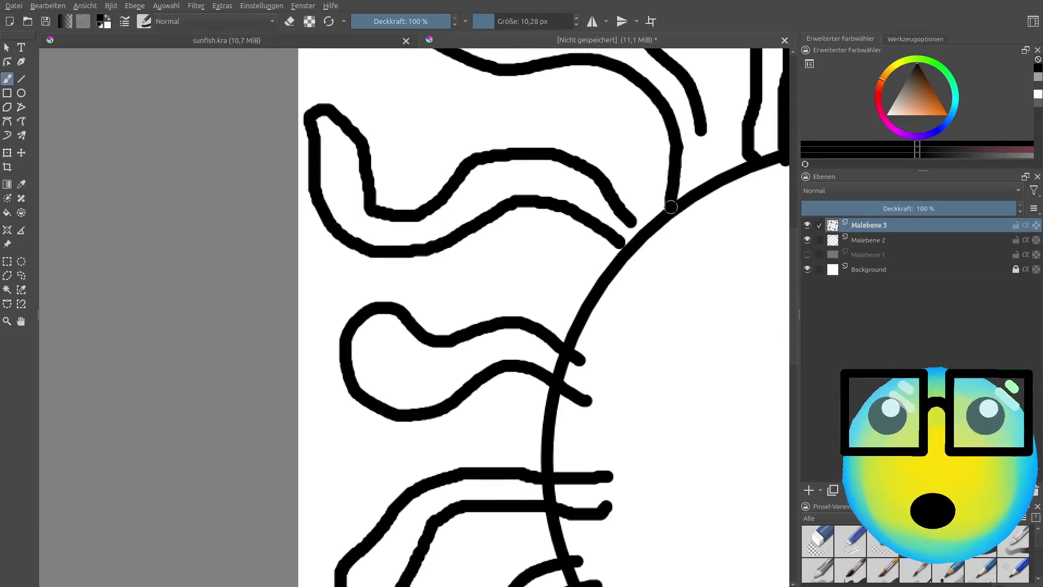
drag(701, 133, 696, 190)
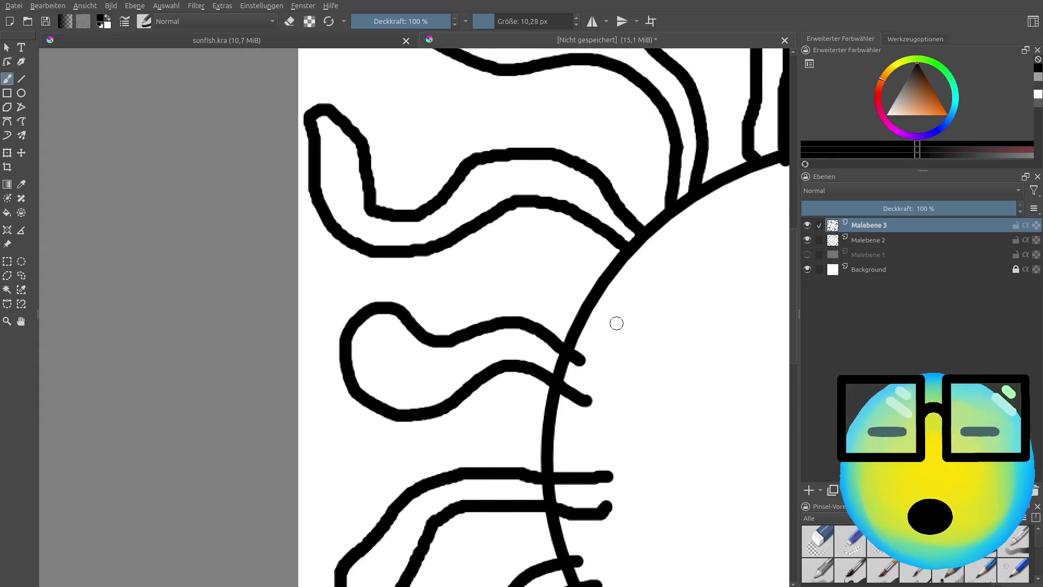
scroll(616, 324, down, 5)
key(1)
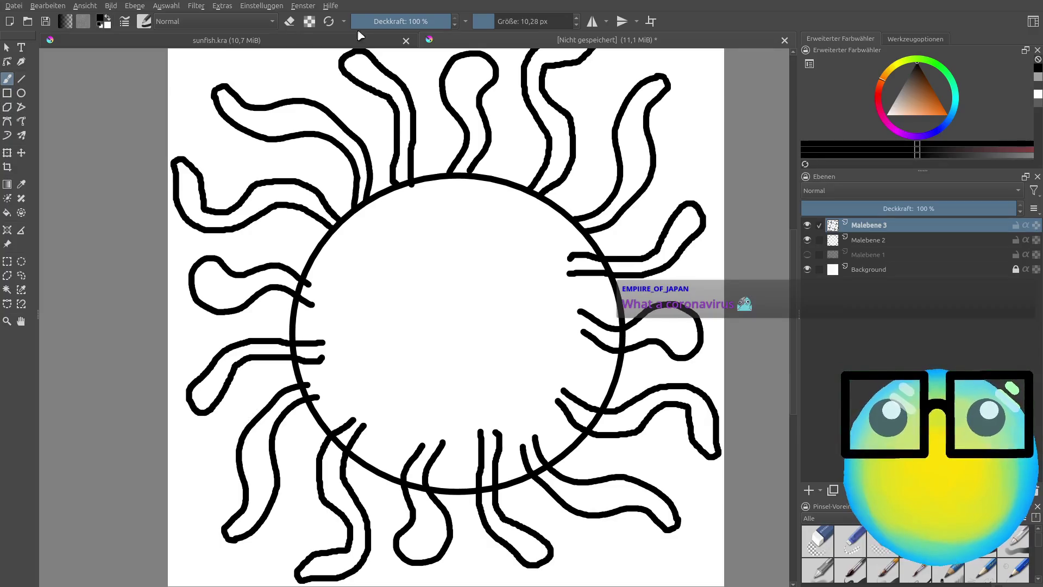
click(288, 22)
Step: Enlarge the eraser to about 68 px and erase tentacle ends inside the circle's left edge
scroll(321, 317, up, 2)
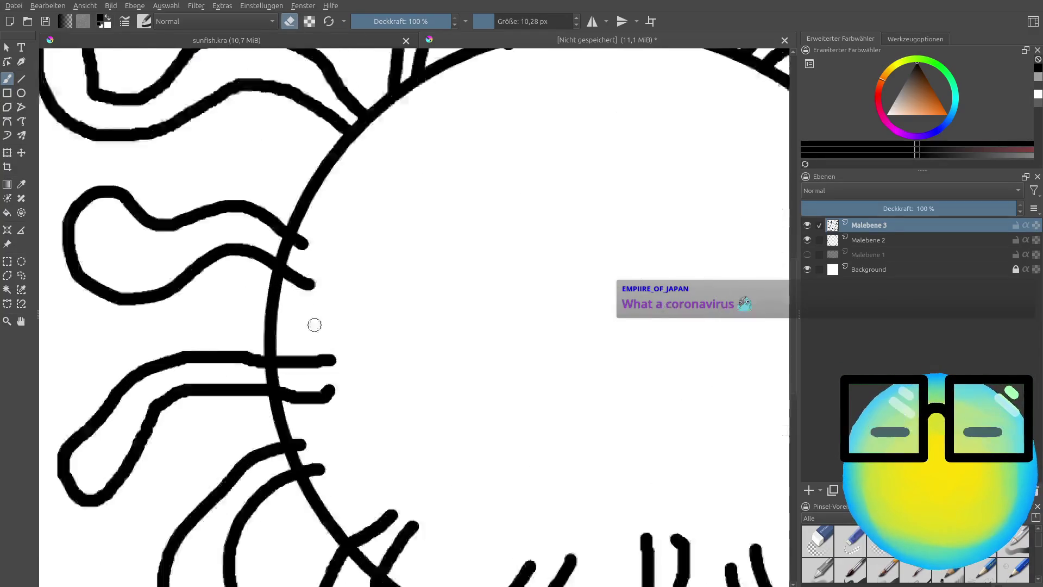
scroll(314, 324, up, 2)
drag(512, 21, 514, 22)
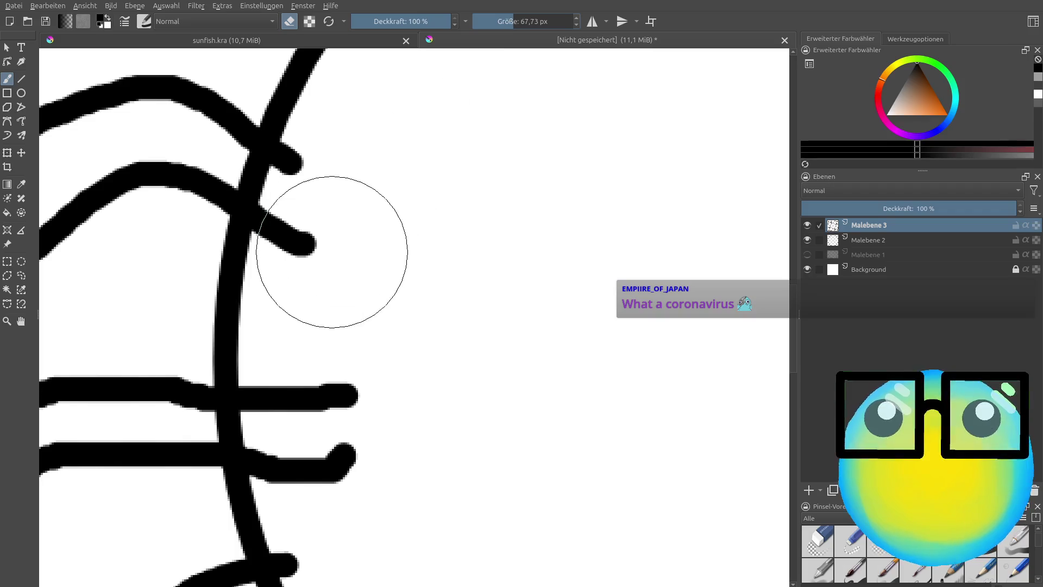
mouse_move(336, 233)
mouse_down()
mouse_move(311, 217)
mouse_move(337, 486)
mouse_up()
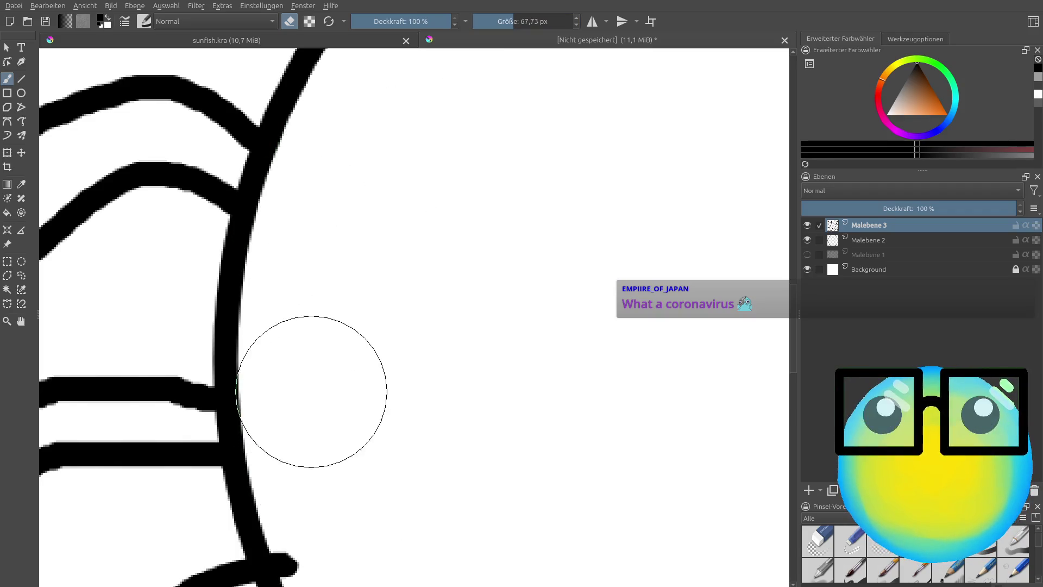
scroll(380, 430, down, 4)
scroll(543, 433, down, 3)
scroll(571, 443, up, 3)
Step: Erase the remaining tentacle ends inside the circle's right, lower-right, lower-left and bottom edges
drag(599, 455, 602, 263)
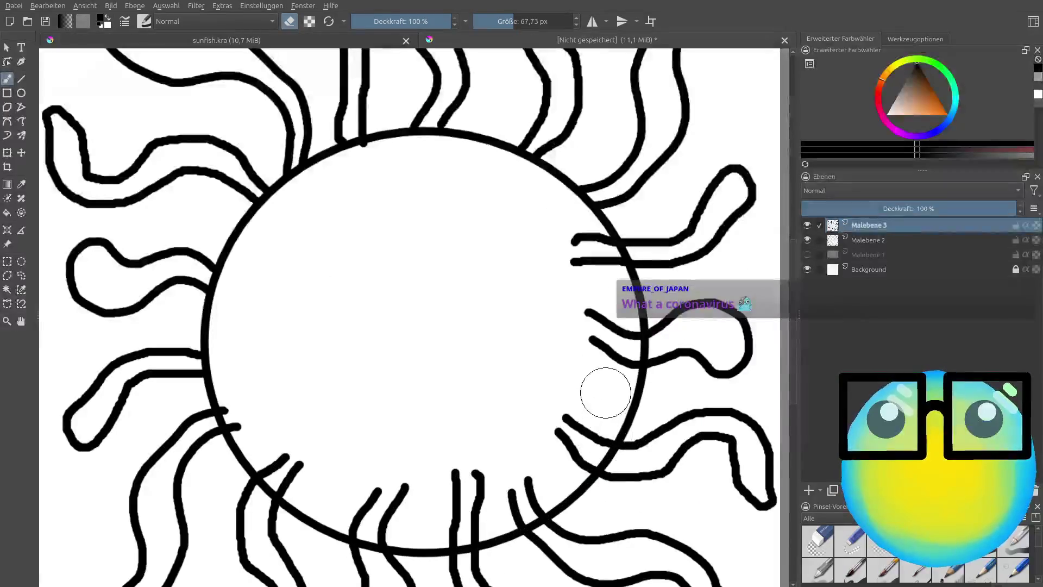
mouse_move(621, 330)
mouse_down()
mouse_move(564, 457)
mouse_move(446, 468)
mouse_up()
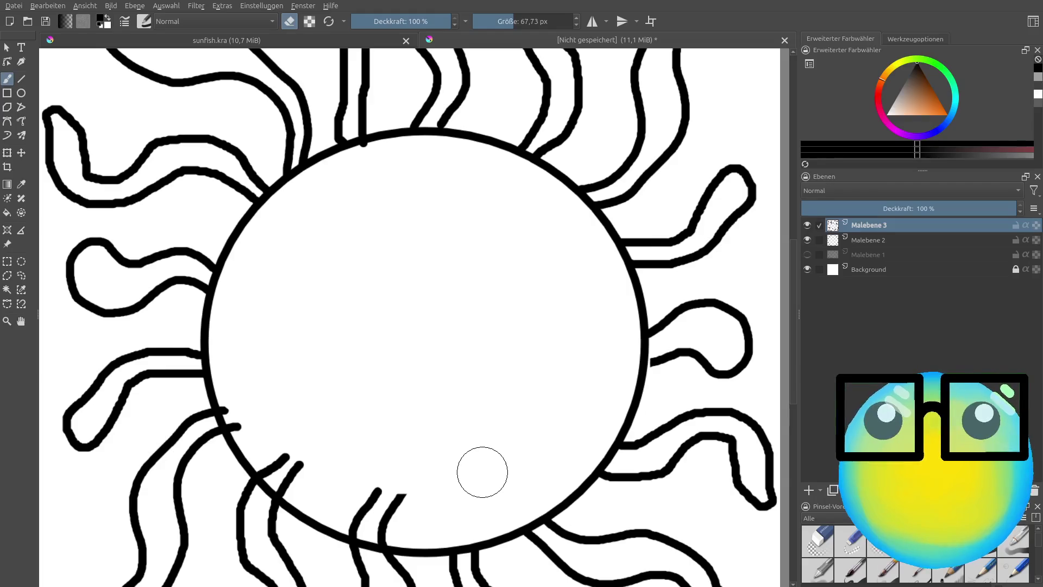
drag(445, 481, 239, 395)
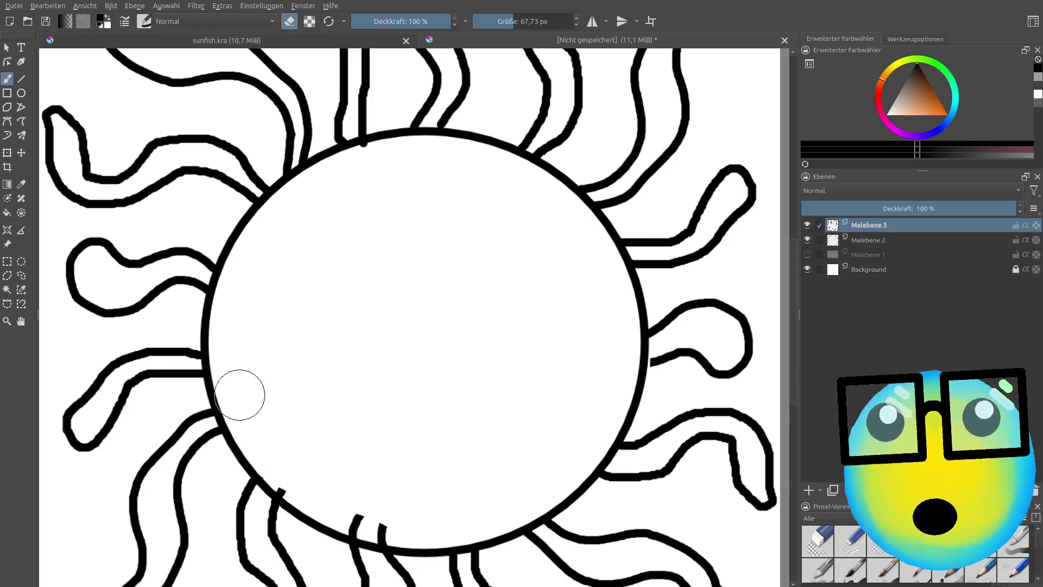
drag(288, 472, 400, 531)
scroll(440, 498, down, 5)
scroll(453, 503, up, 1)
scroll(453, 503, up, 2)
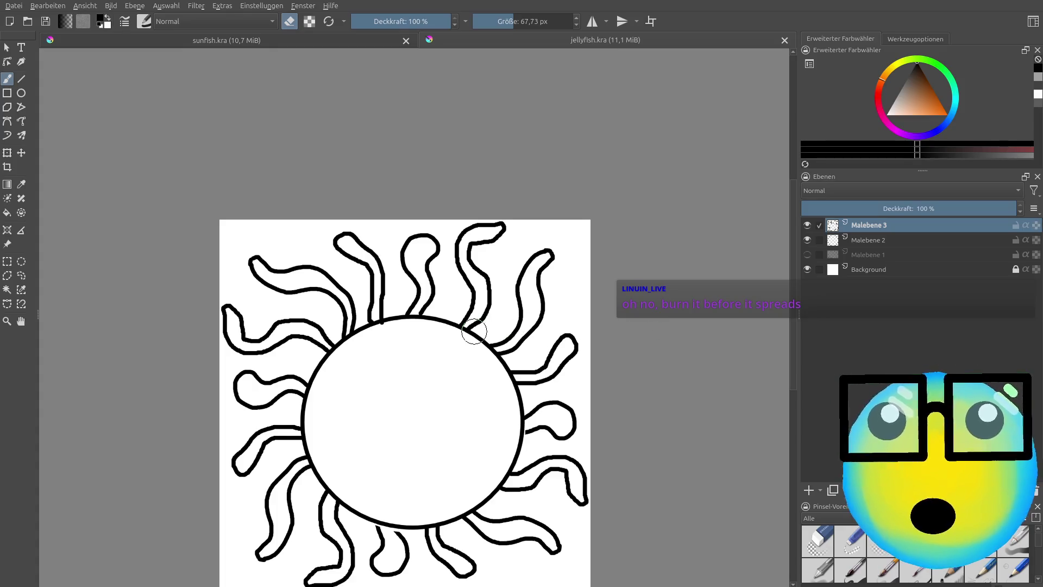
scroll(344, 490, down, 2)
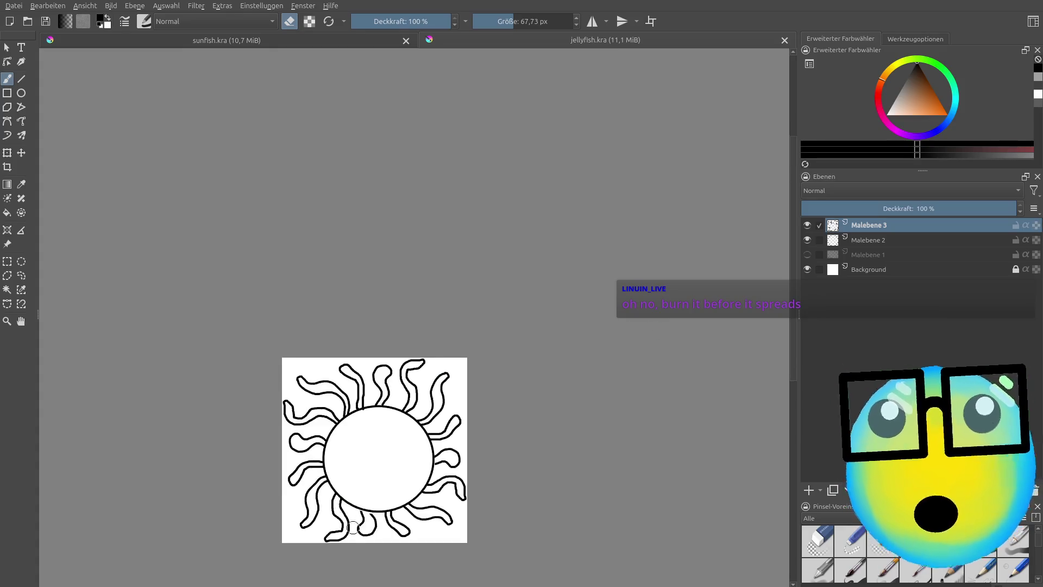
Step: Leave eraser mode and set the brush size to about 5.78 px
scroll(358, 505, up, 2)
scroll(365, 516, up, 5)
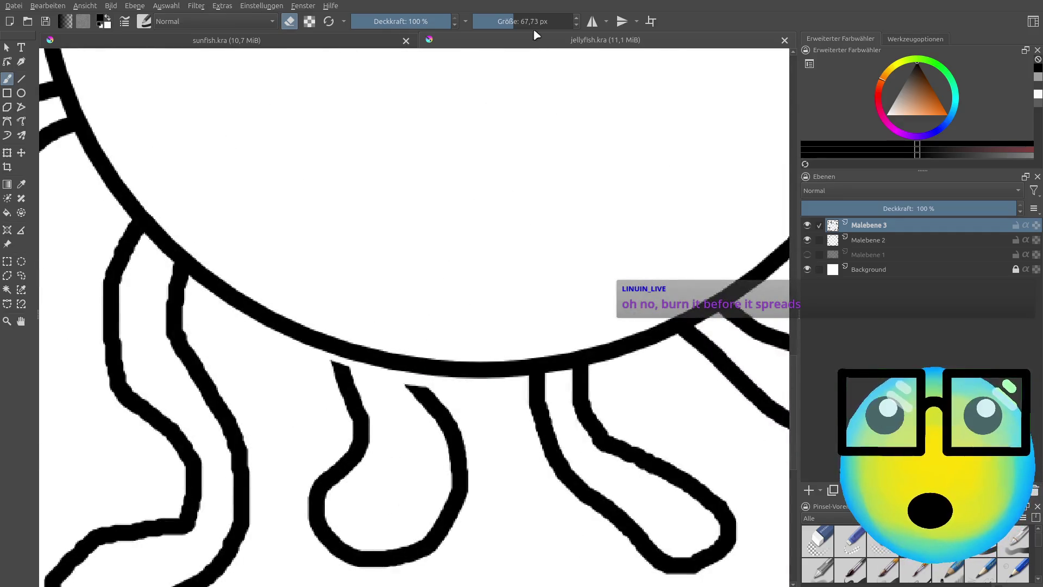
key(e)
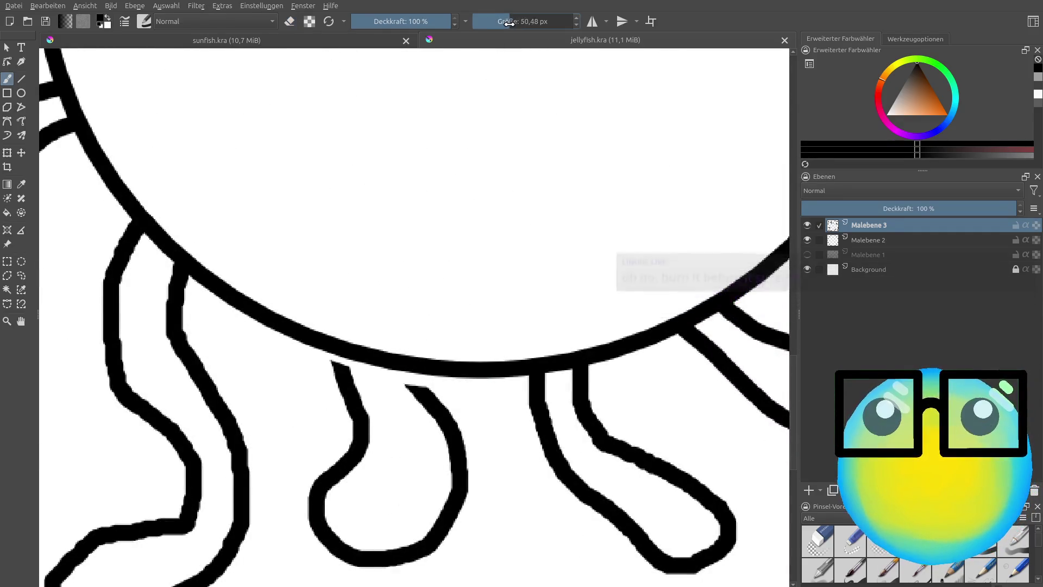
click(496, 17)
click(496, 17)
click(490, 18)
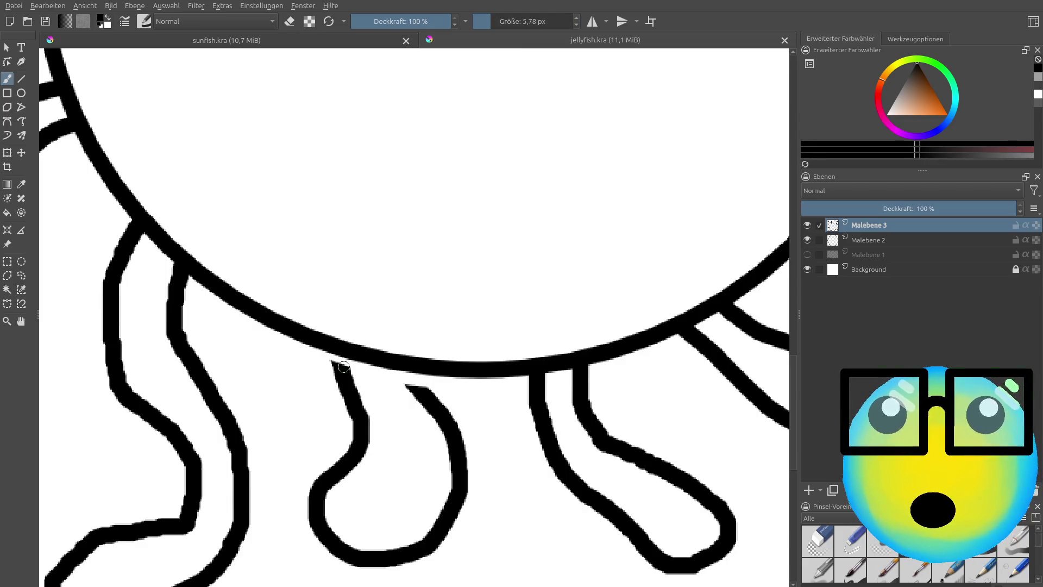
Step: Draw short black strokes joining the left and middle tentacle tops to the bell outline
drag(337, 352, 334, 360)
mouse_move(421, 387)
mouse_down()
mouse_move(407, 362)
mouse_move(397, 372)
mouse_up()
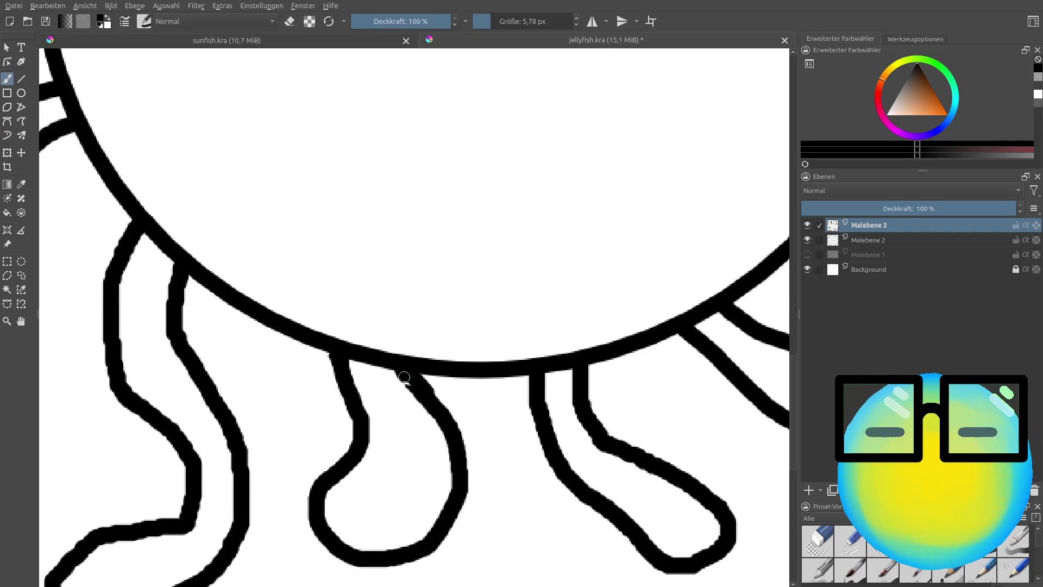
key(2)
scroll(443, 216, up, 2)
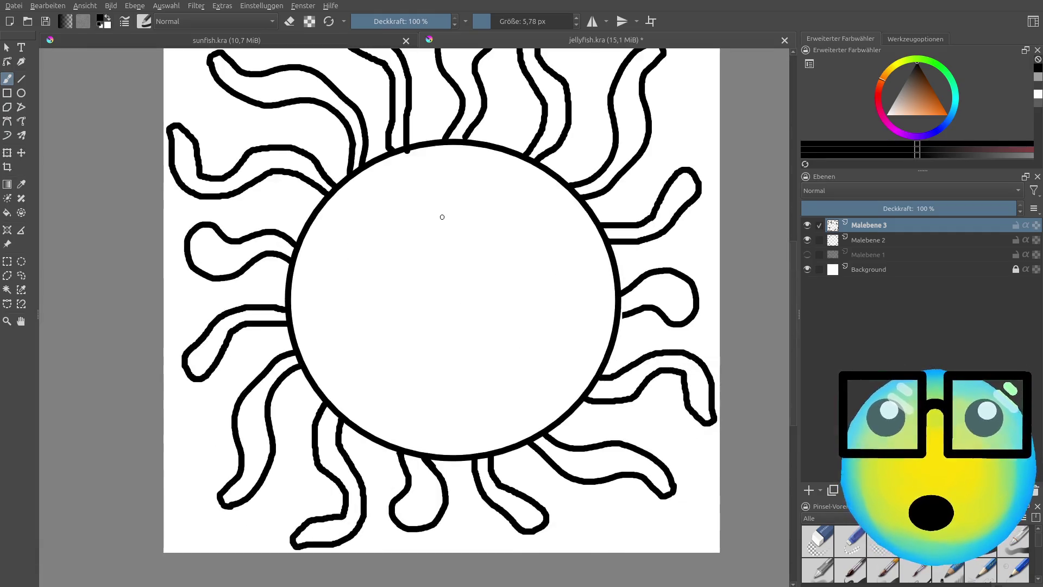
scroll(443, 217, down, 1)
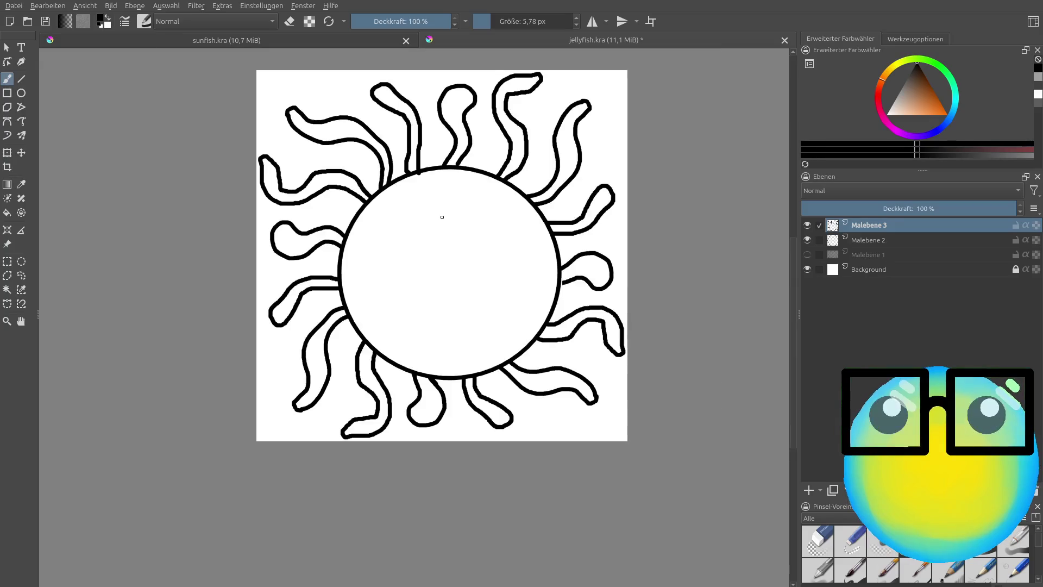
Step: Add a new paint layer, Malebene 4, and move it directly below Malebene 3
click(809, 490)
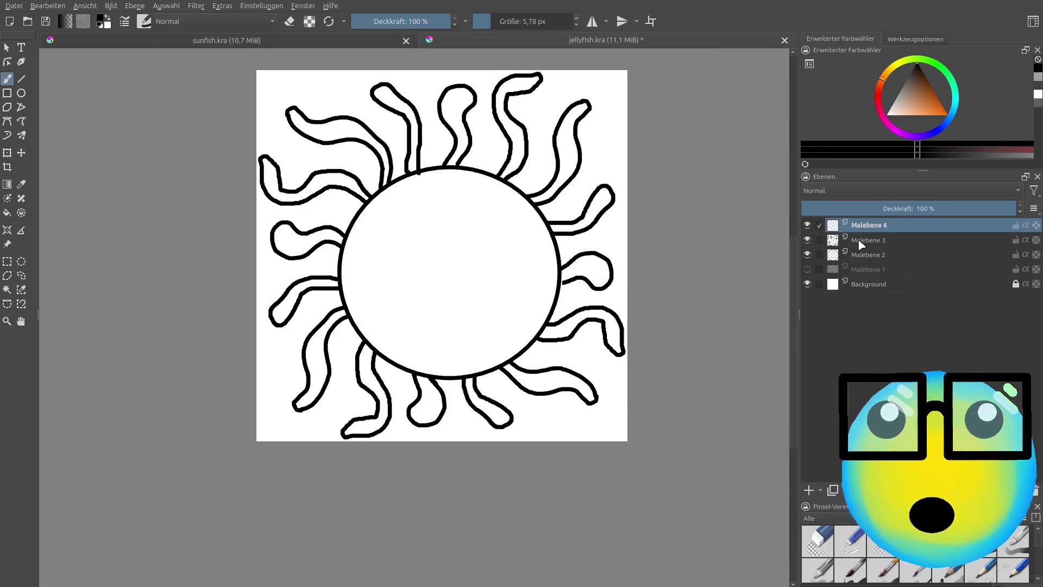
drag(878, 233, 878, 245)
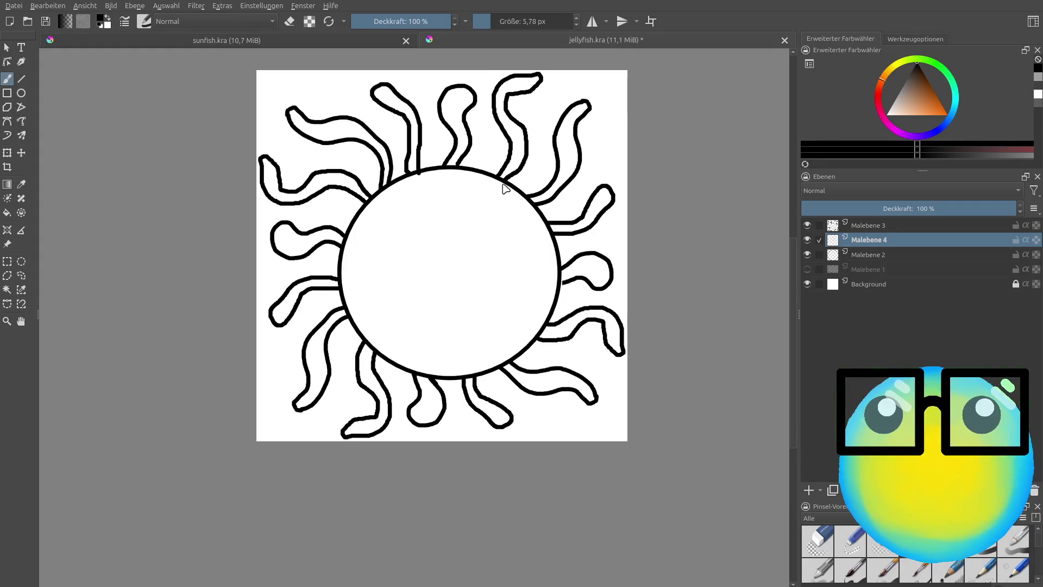
key(alt+Tab)
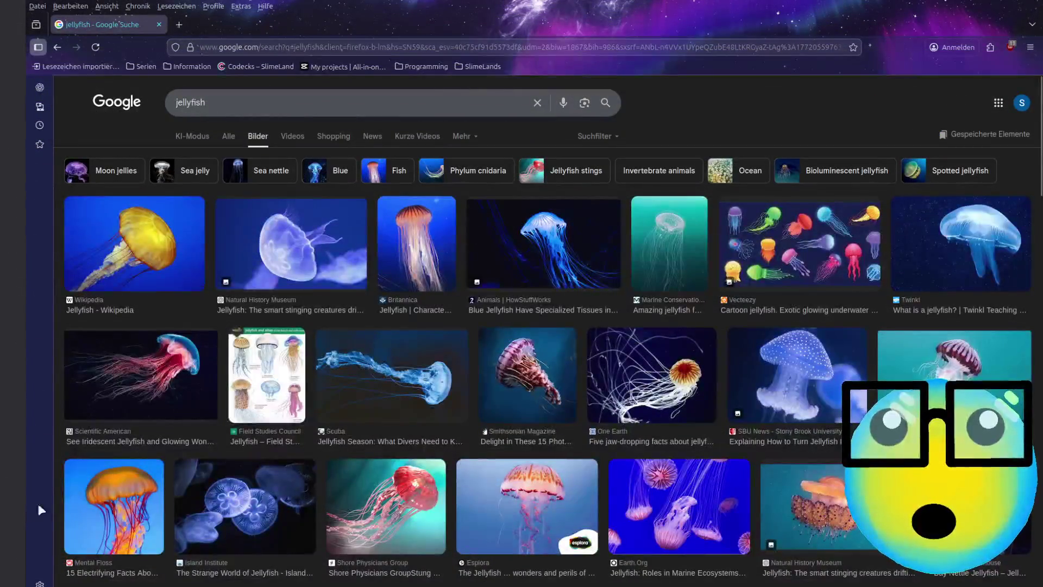
Step: Scroll through the Google Images results for 'jellyfish' to browse reference photos
scroll(835, 328, down, 6)
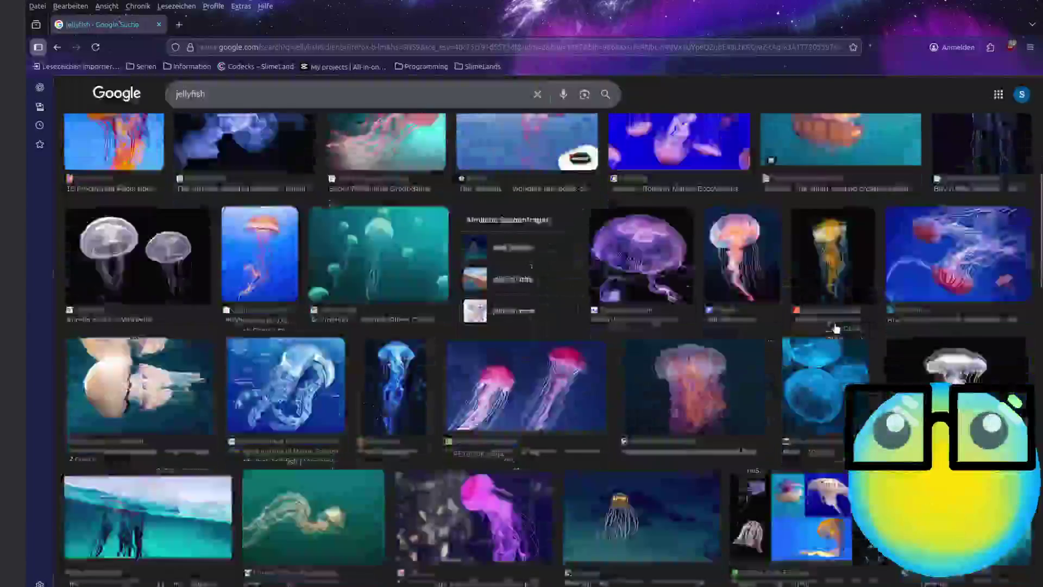
scroll(836, 329, down, 2)
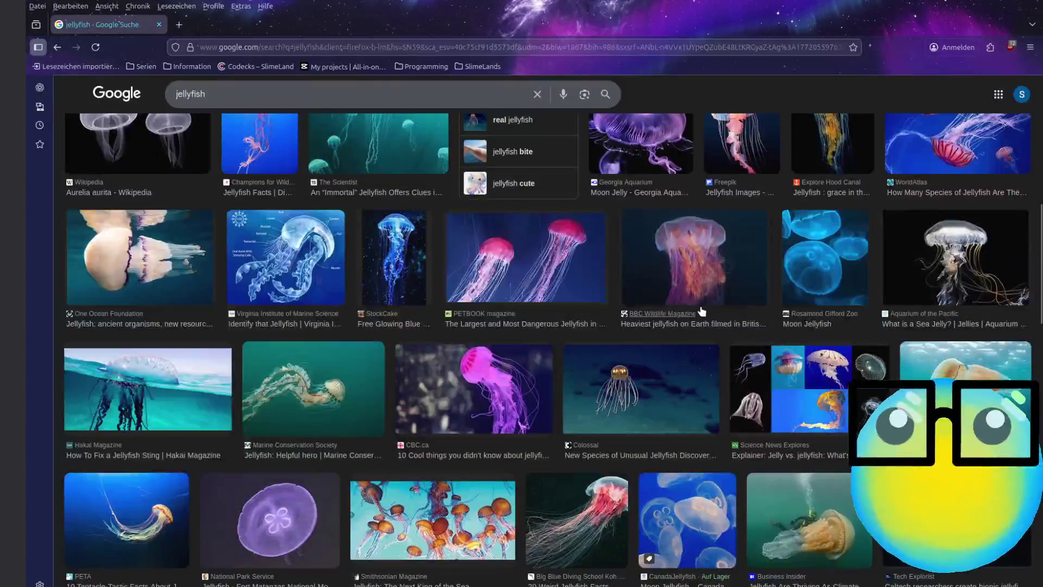
scroll(701, 311, down, 1)
scroll(704, 308, down, 2)
scroll(706, 307, down, 3)
scroll(713, 304, down, 2)
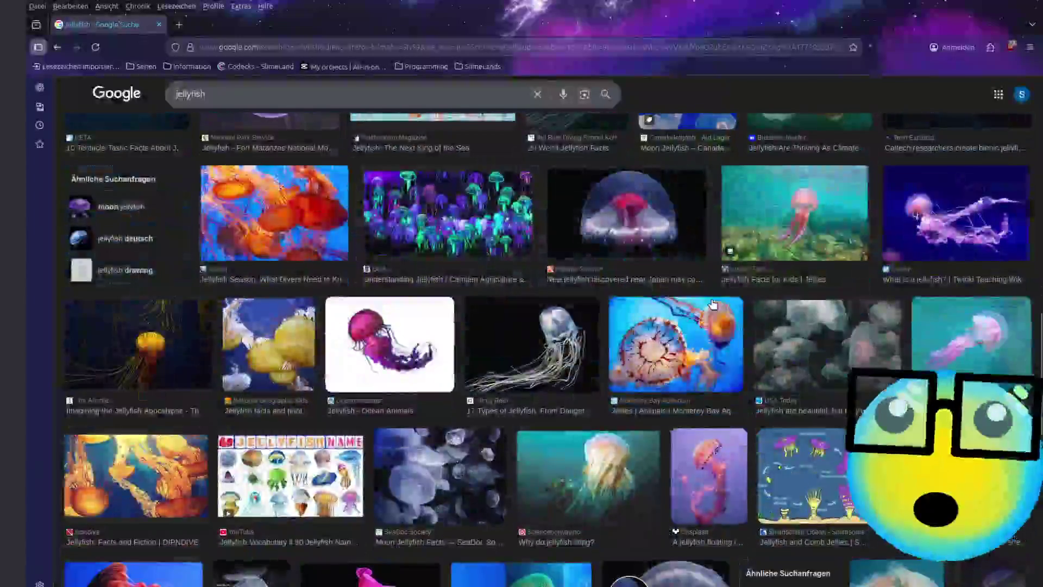
scroll(713, 304, down, 2)
scroll(831, 321, down, 2)
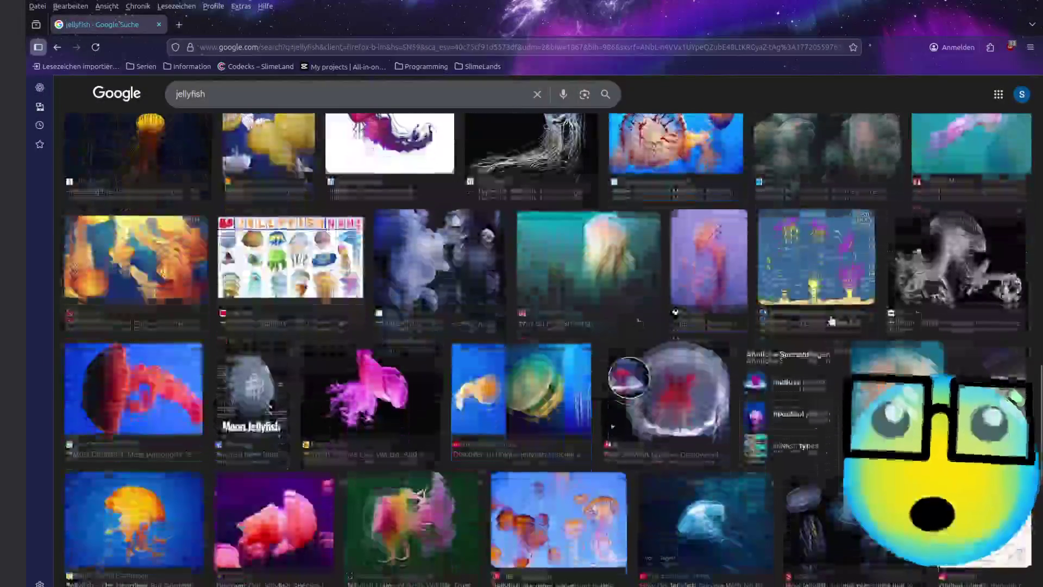
scroll(831, 321, down, 2)
scroll(592, 384, up, 4)
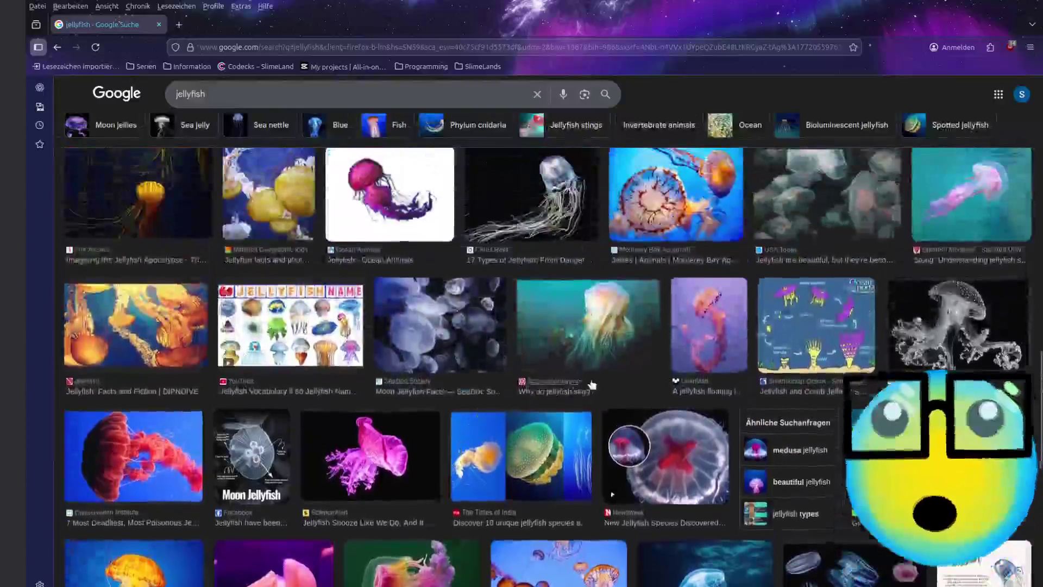
scroll(591, 382, up, 4)
scroll(595, 381, up, 3)
scroll(597, 384, up, 5)
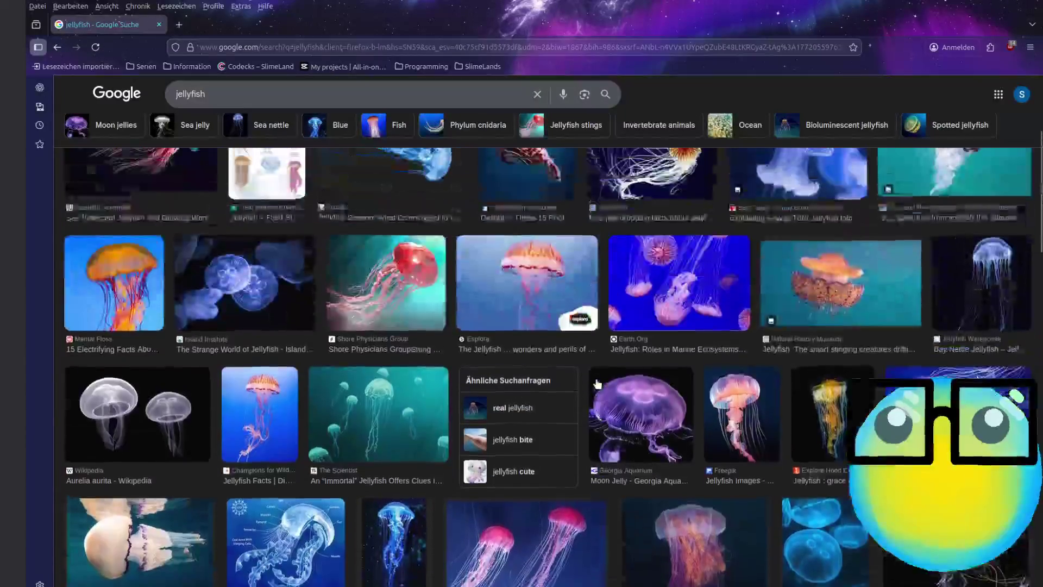
scroll(597, 383, up, 2)
scroll(598, 384, up, 2)
scroll(598, 383, up, 2)
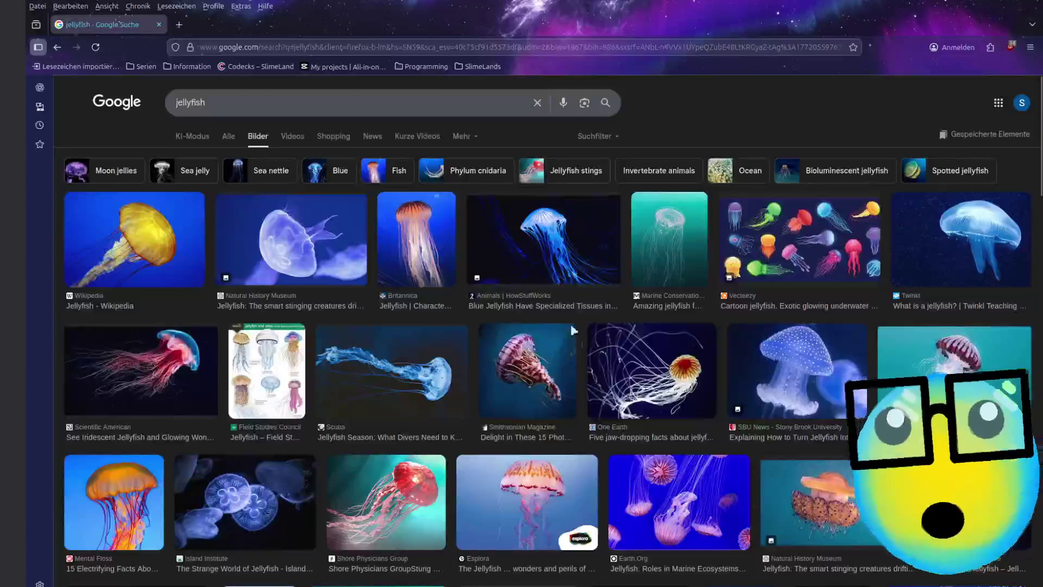
scroll(598, 384, down, 5)
scroll(581, 353, down, 5)
scroll(563, 319, down, 5)
scroll(563, 320, down, 3)
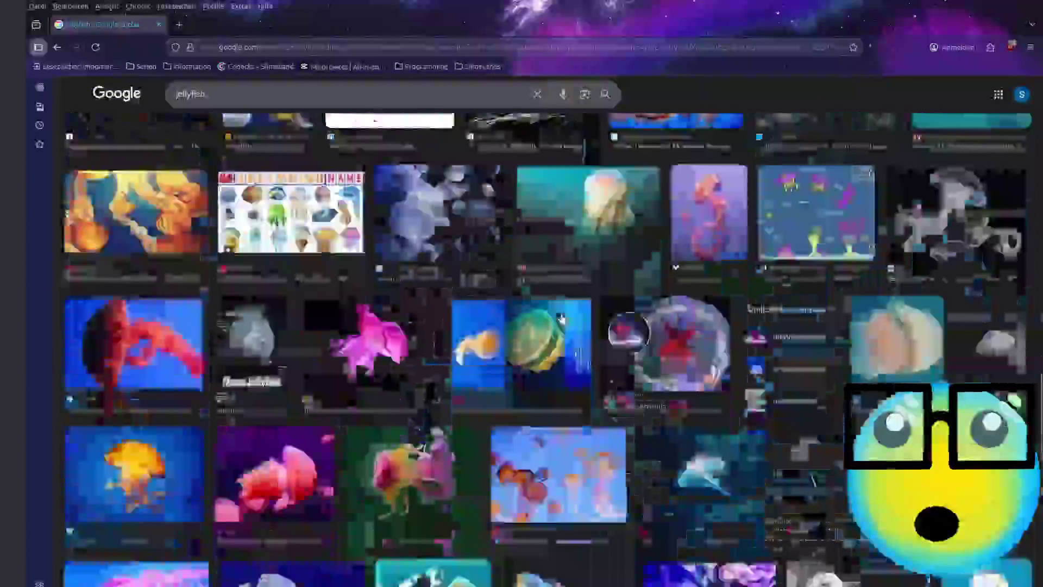
scroll(562, 319, down, 5)
scroll(563, 320, down, 5)
scroll(563, 319, down, 3)
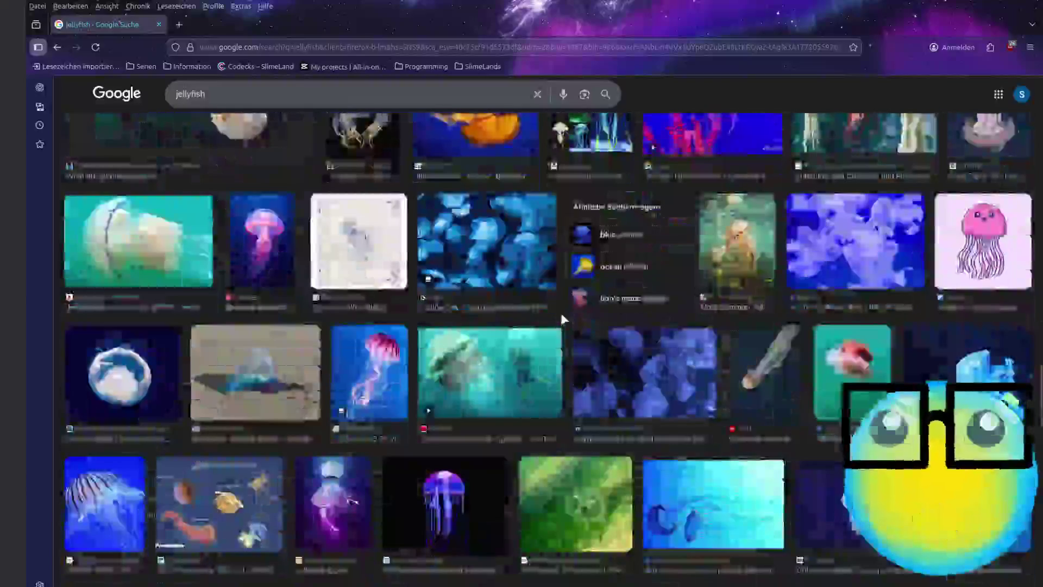
scroll(563, 319, down, 2)
scroll(562, 320, down, 3)
scroll(563, 319, down, 1)
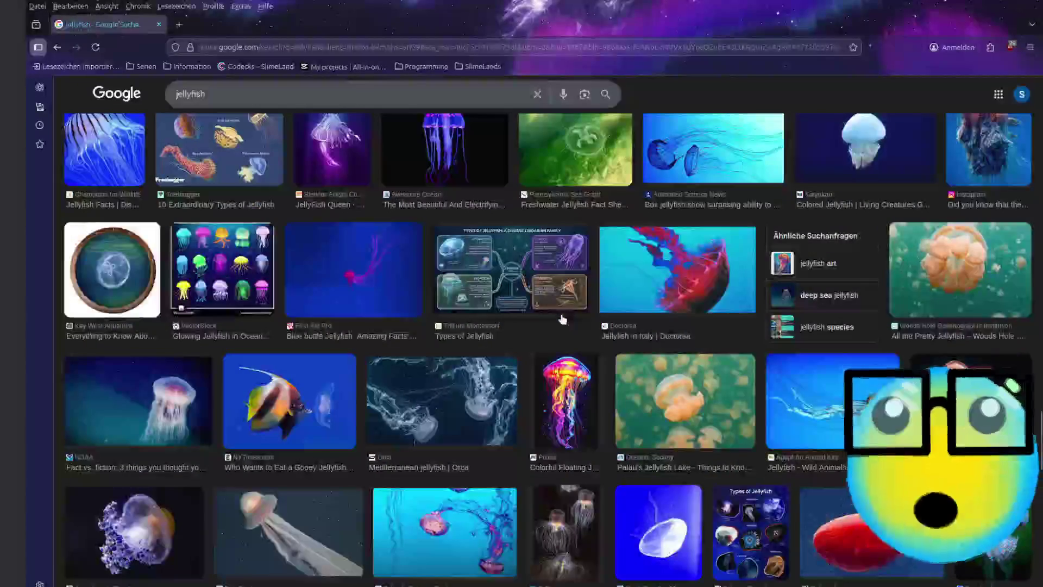
scroll(563, 319, down, 1)
scroll(562, 319, down, 3)
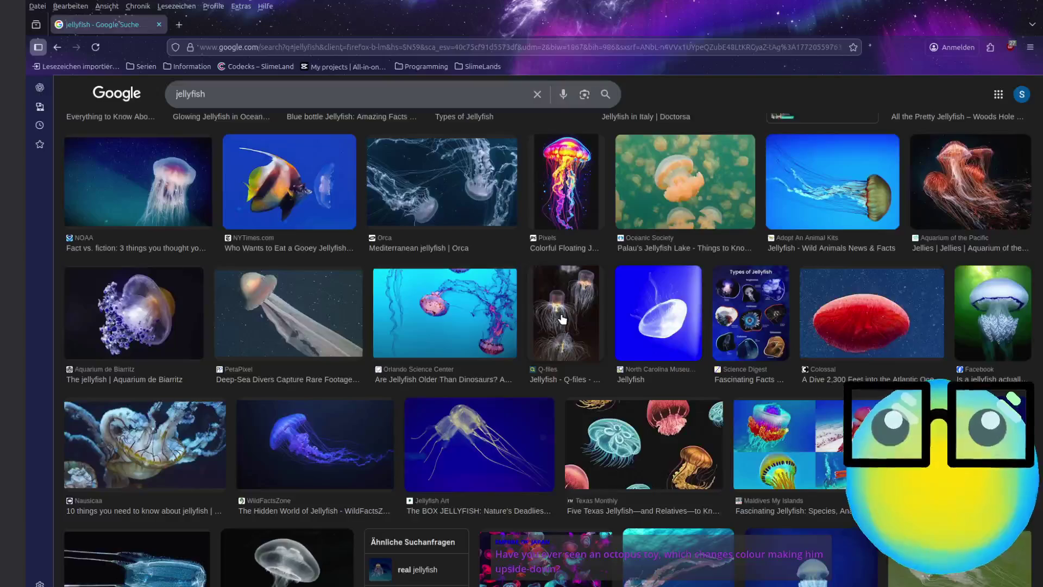
scroll(562, 319, down, 3)
scroll(562, 320, down, 3)
scroll(563, 319, down, 3)
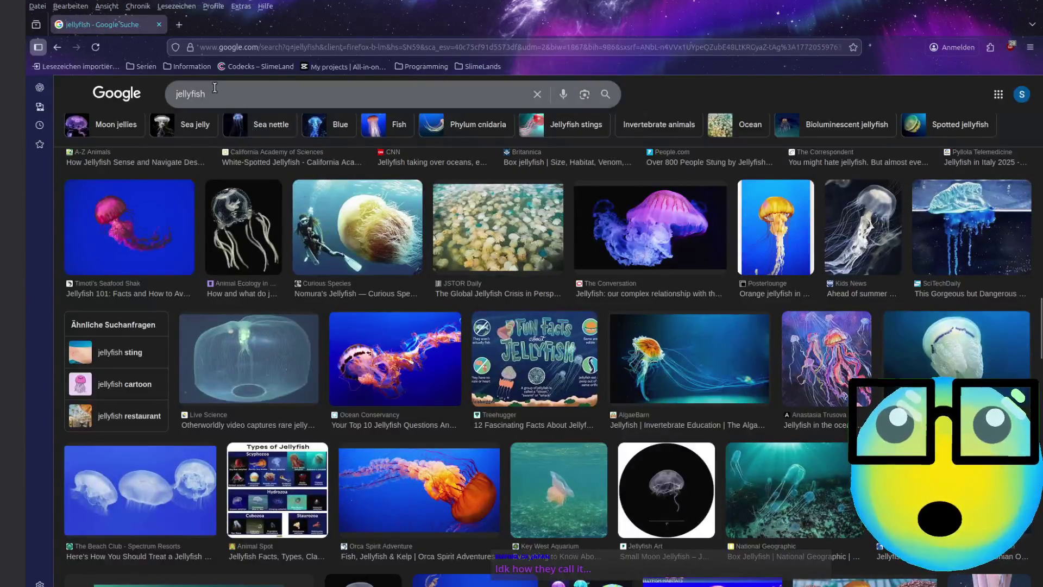
Step: Change the Google Images search to 'jellyfish plushie'
click(317, 107)
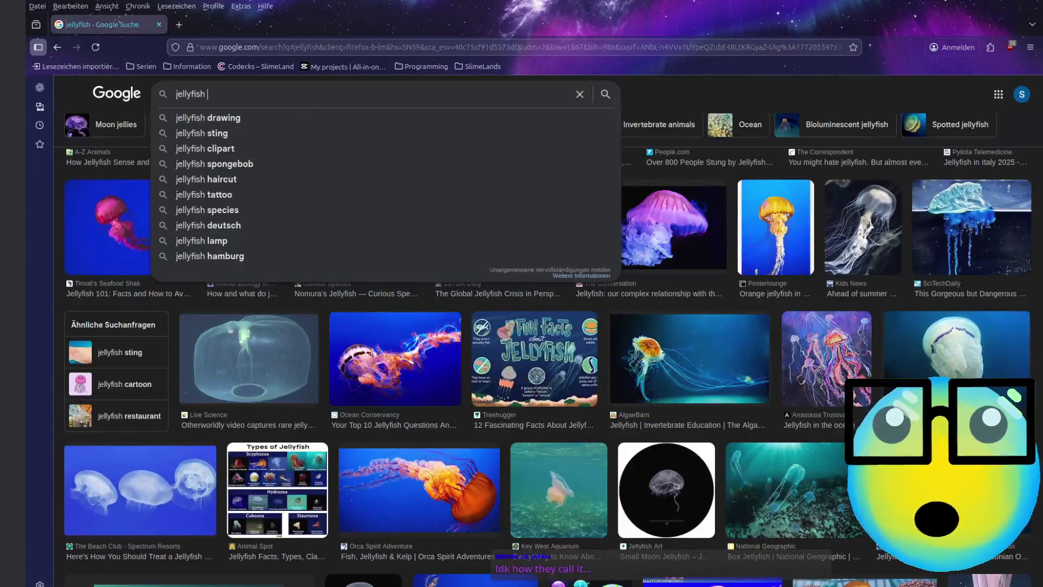
text(plushi)
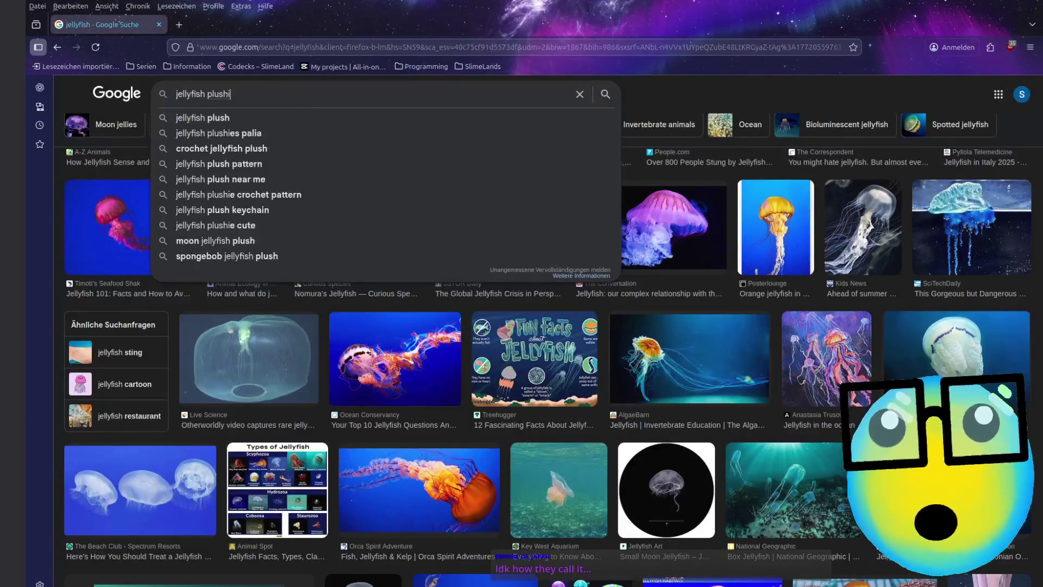
key(BackSpace)
key(BackSpace)
key(BackSpace)
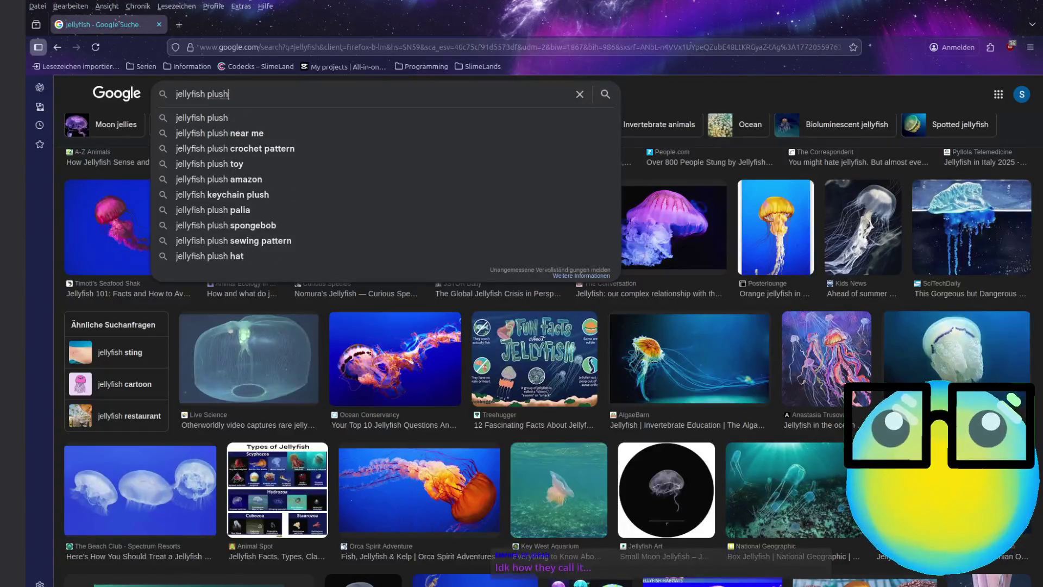
text(ie)
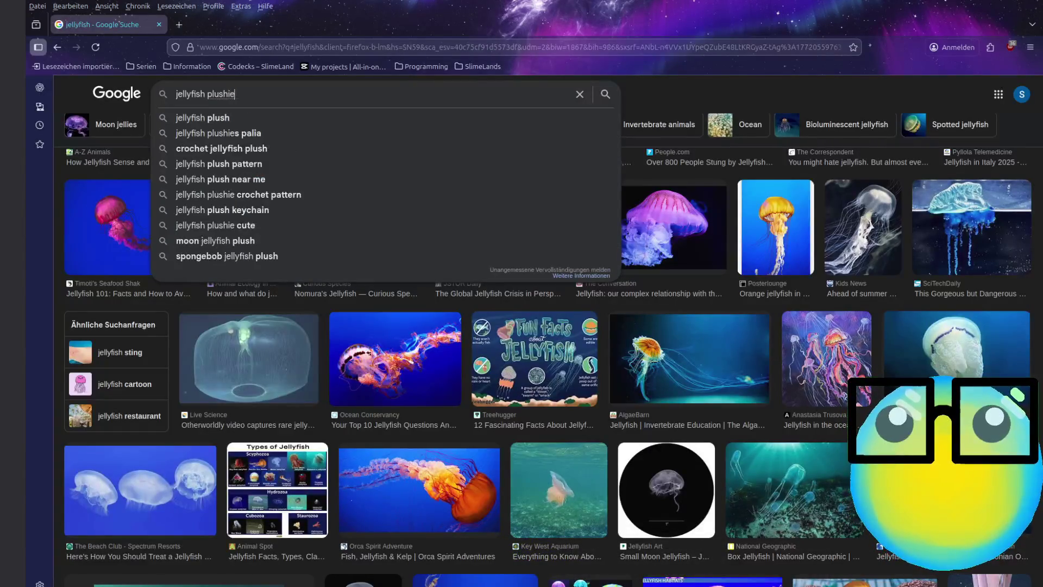
key(Return)
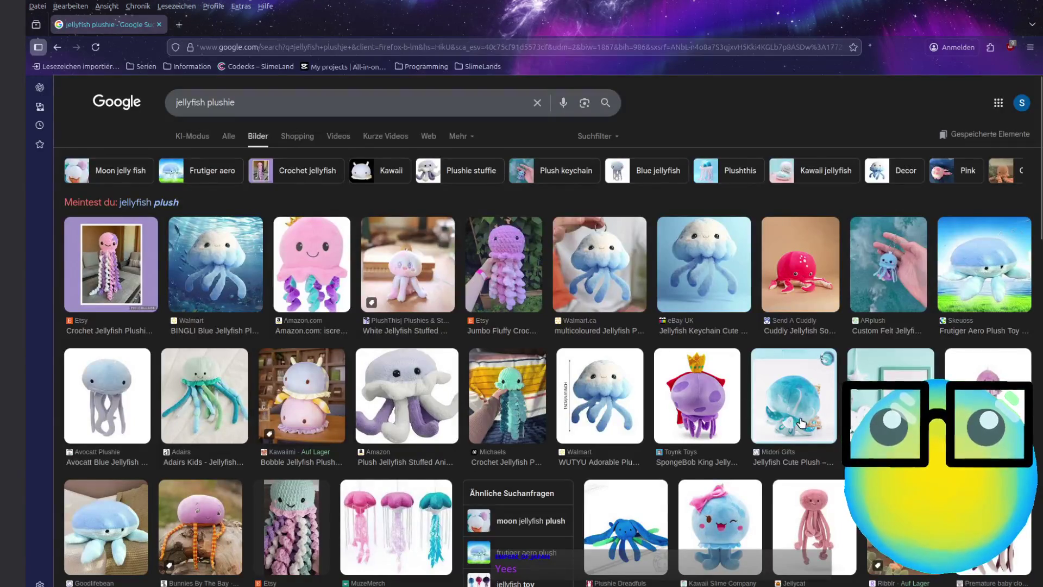
Step: Browse the plushie results, scroll back to the top, and return to the jellyfish results
scroll(760, 482, down, 5)
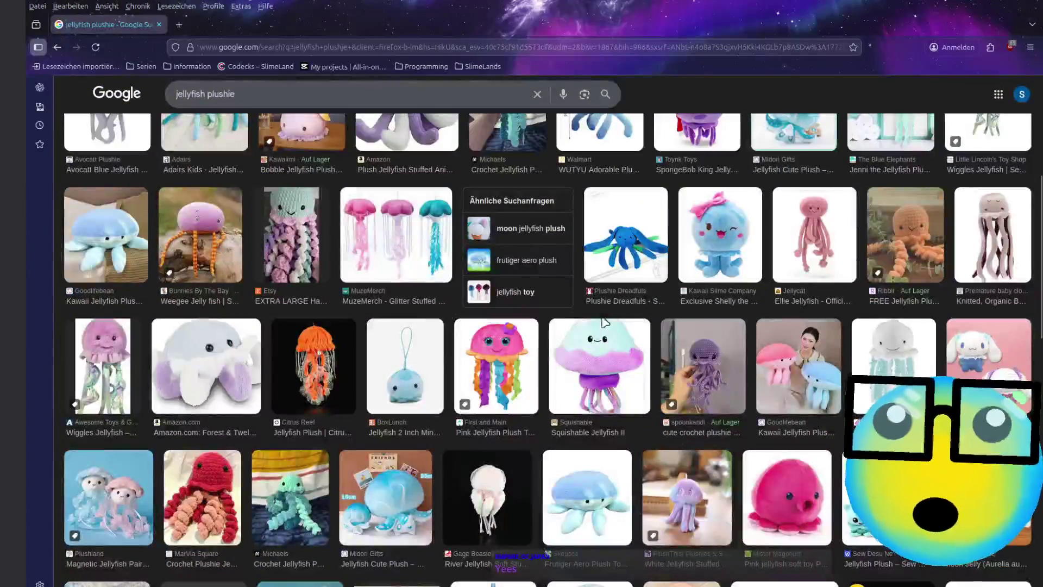
scroll(908, 217, down, 3)
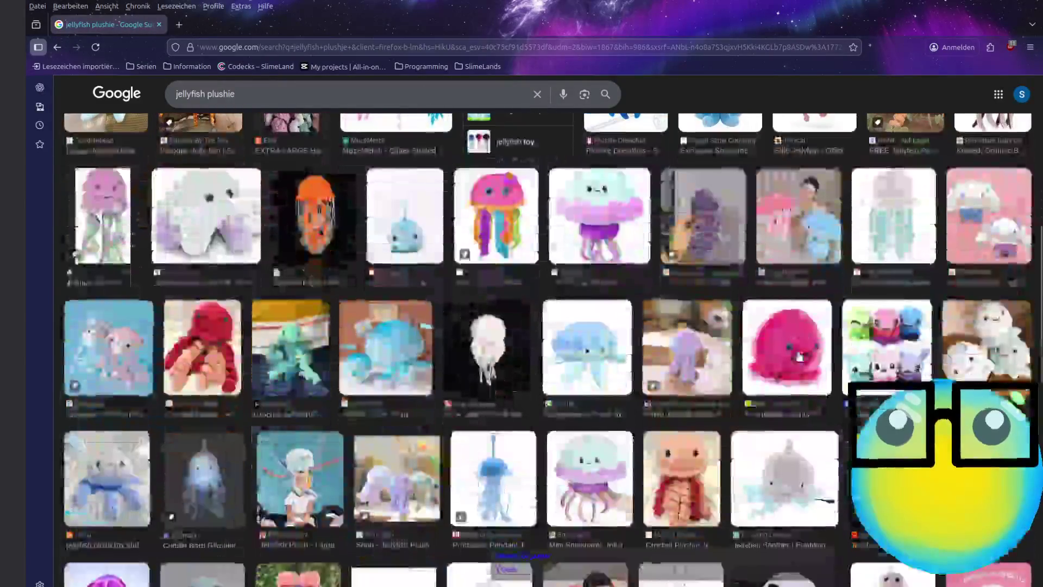
scroll(909, 218, down, 5)
scroll(596, 297, down, 3)
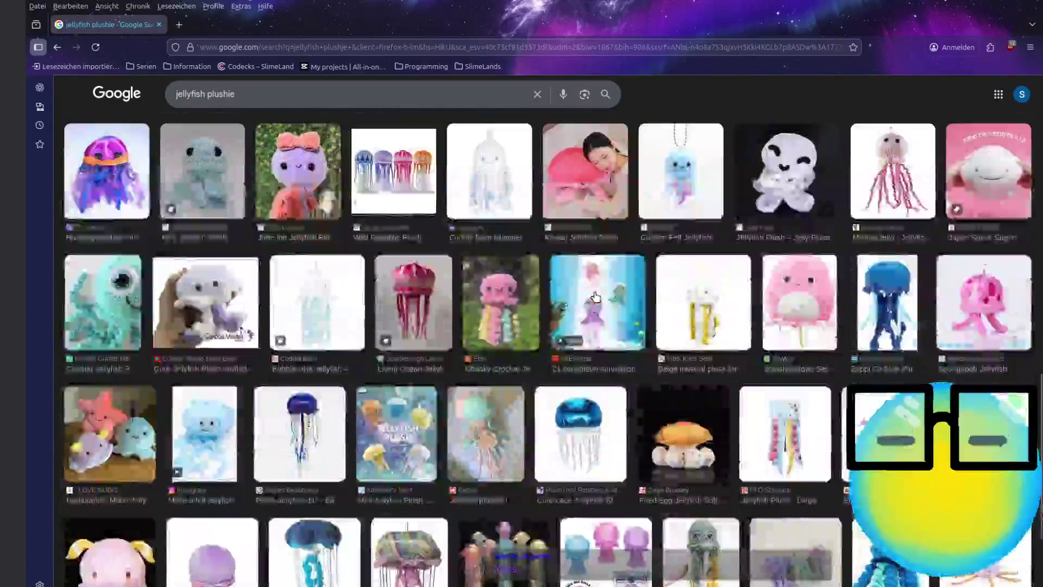
scroll(595, 297, down, 2)
scroll(596, 297, up, 3)
scroll(596, 297, up, 3)
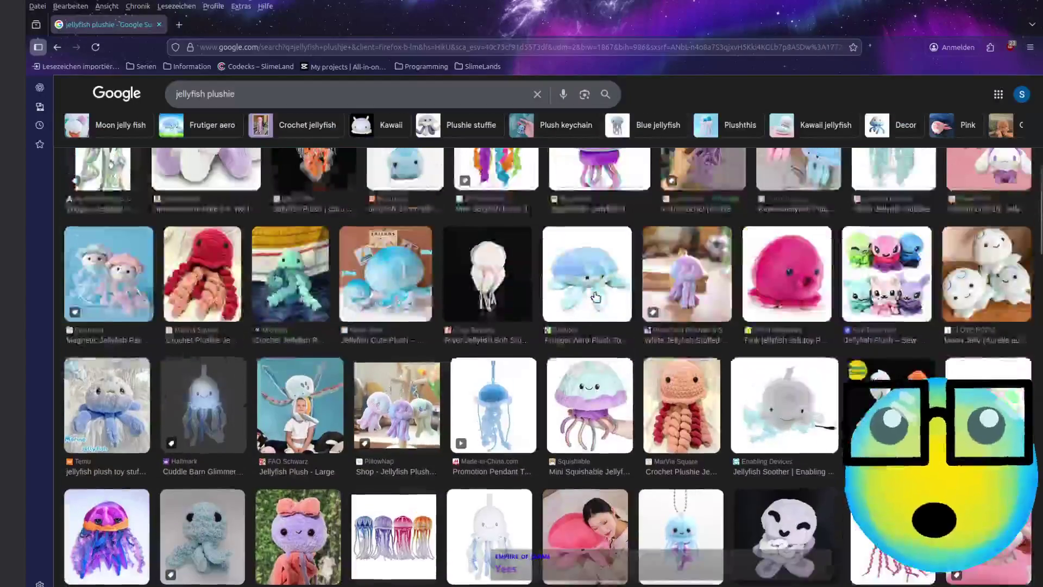
scroll(596, 297, up, 2)
scroll(596, 298, up, 5)
scroll(596, 297, up, 2)
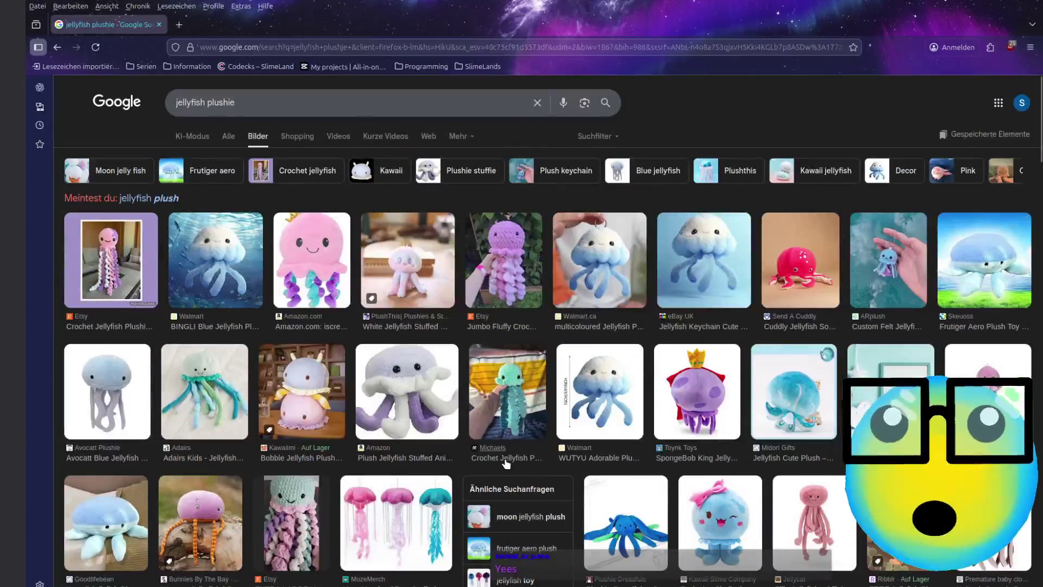
key(alt+Left)
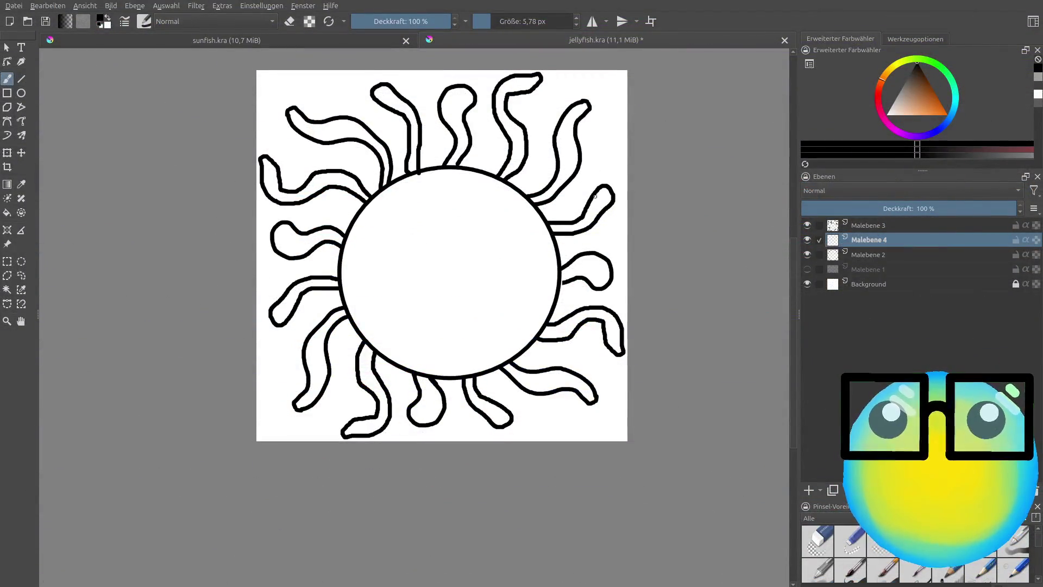
Step: Pick a pale cyan-blue paint colour in the Advanced Colour Selector after trying blue and orange hues
click(950, 127)
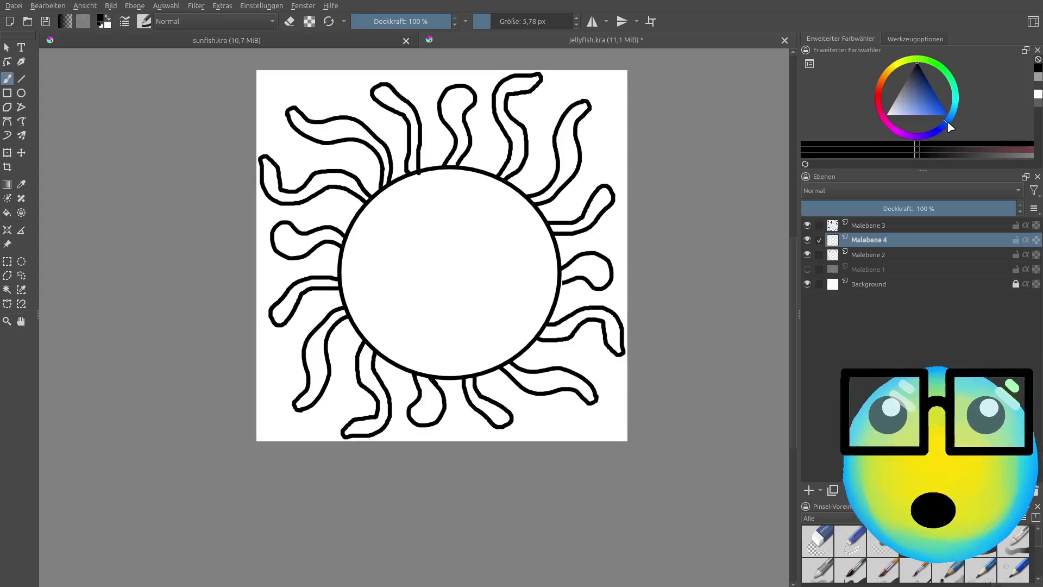
click(916, 100)
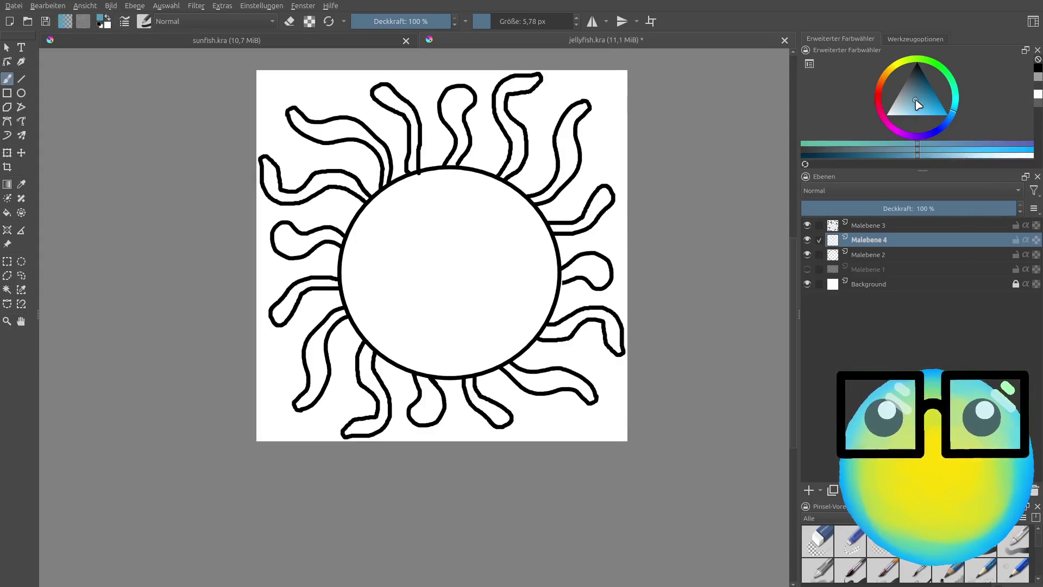
click(884, 81)
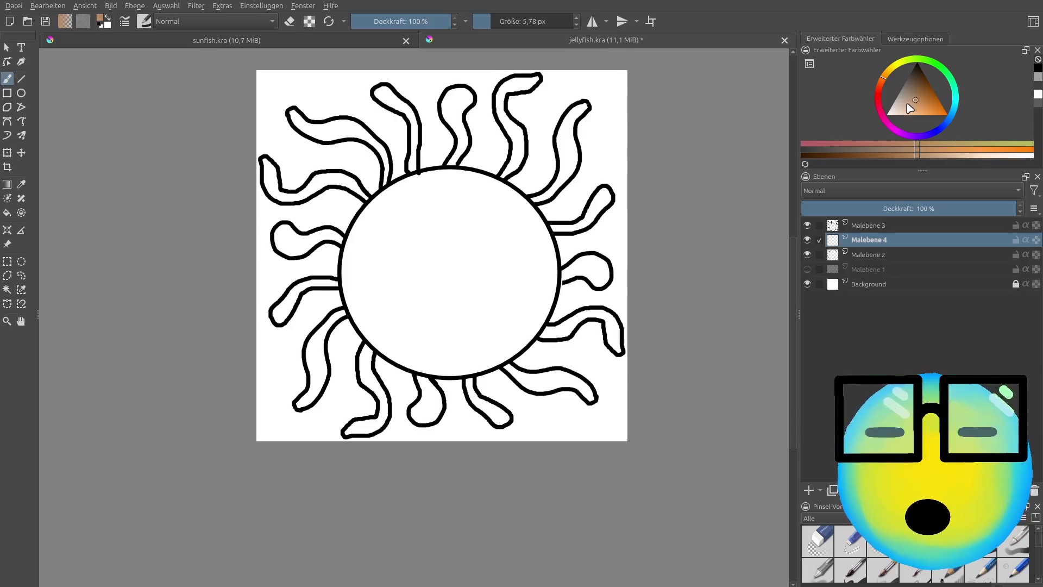
click(951, 107)
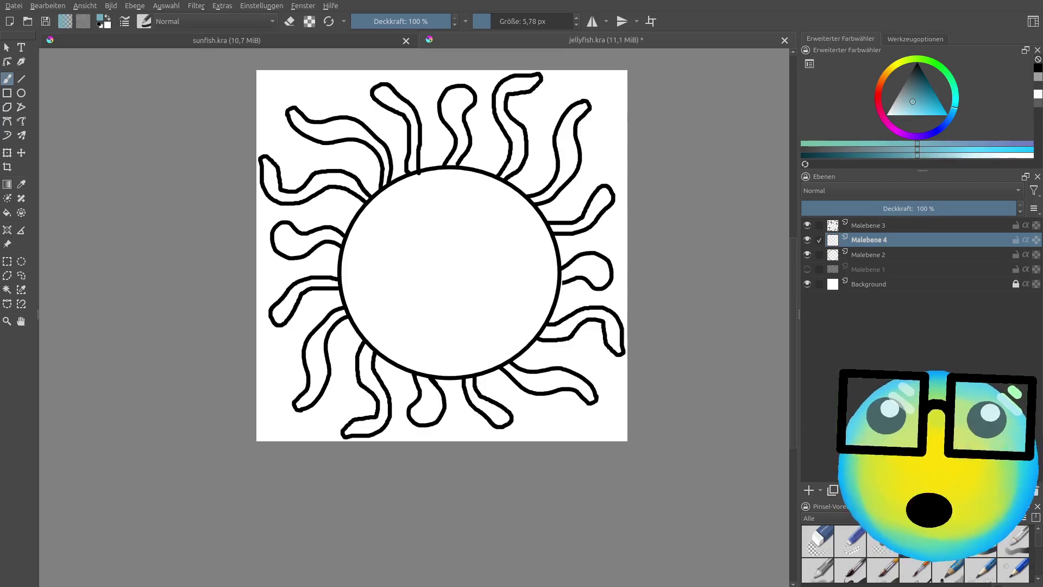
scroll(459, 278, up, 1)
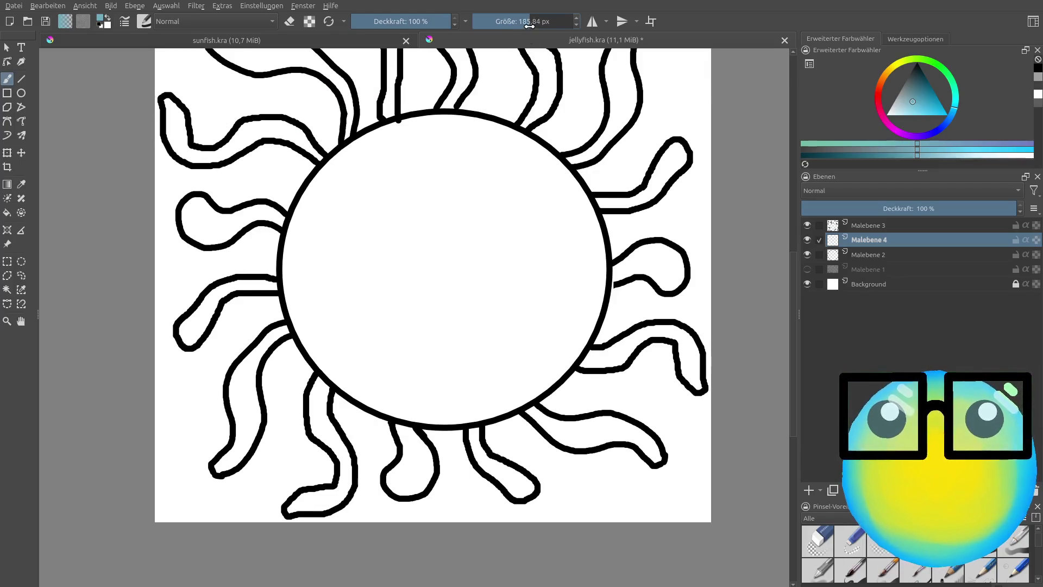
Step: Paint a trial teal stroke on the circle, move Malebene 4 beneath Malebene 2, and erase the teal
mouse_move(492, 174)
mouse_down()
mouse_move(463, 376)
mouse_move(410, 261)
mouse_up()
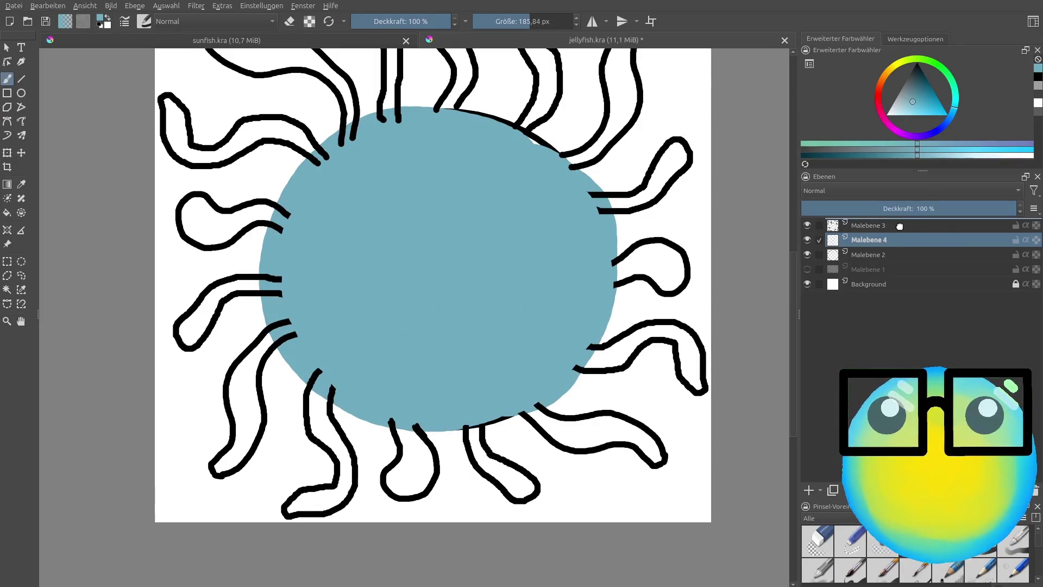
drag(899, 226, 892, 263)
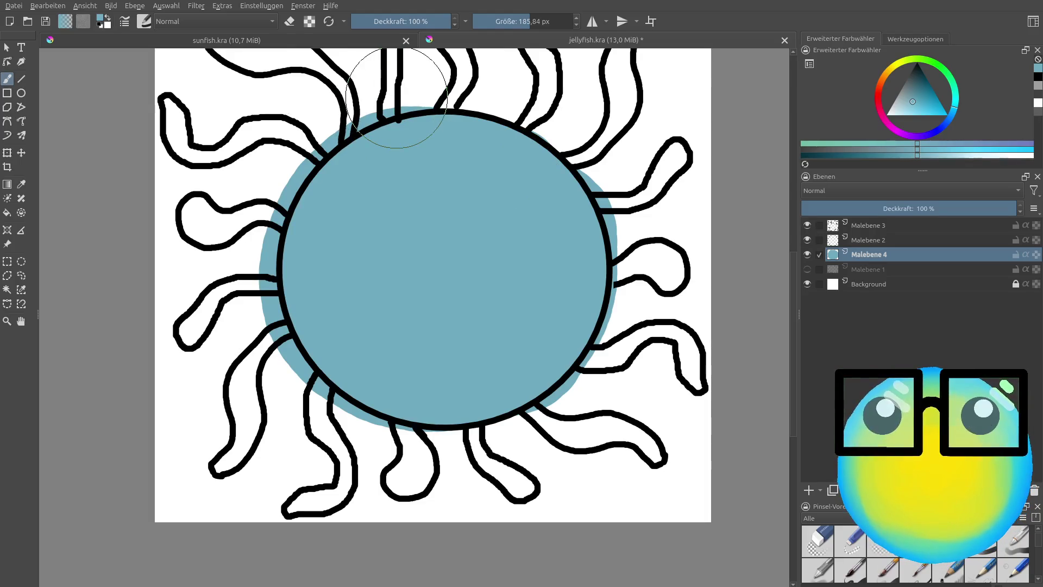
mouse_move(304, 92)
mouse_down()
mouse_move(466, 425)
mouse_move(314, 287)
mouse_up()
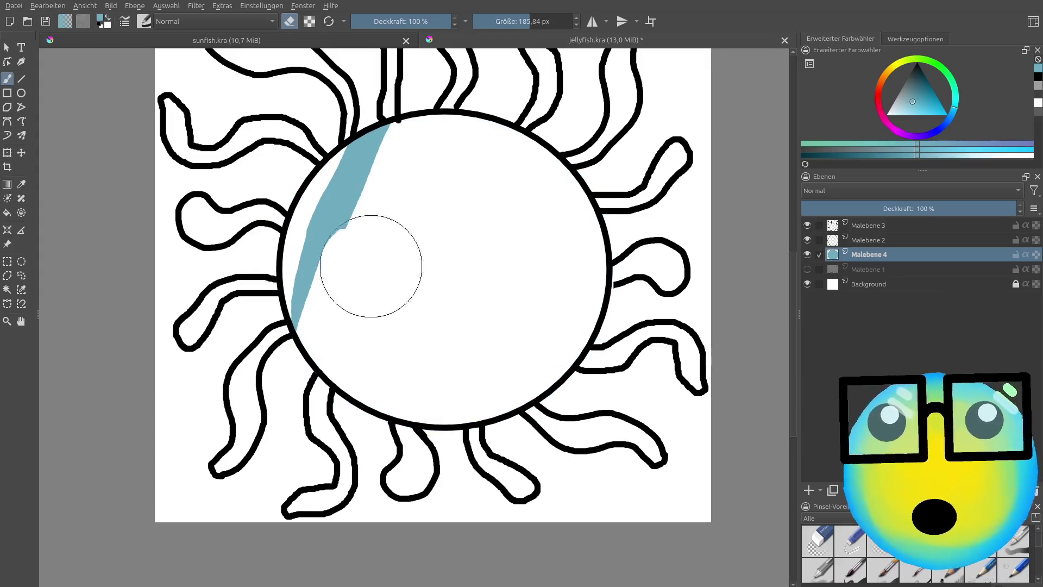
Step: Switch back from erasing, reset the colour to teal, and paint inside the bell circle on Malebene 4
key(e)
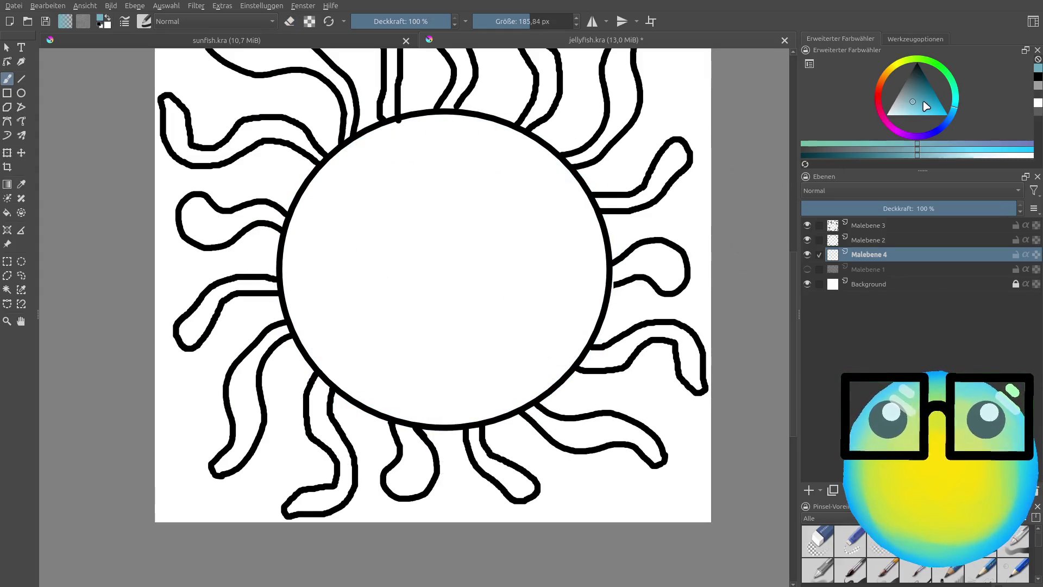
drag(912, 107, 911, 97)
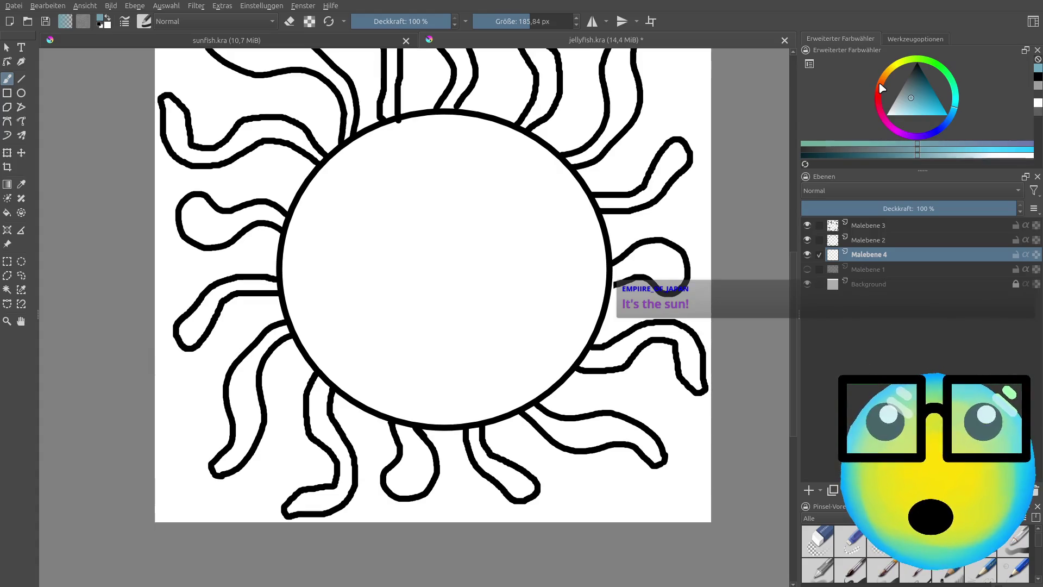
click(882, 88)
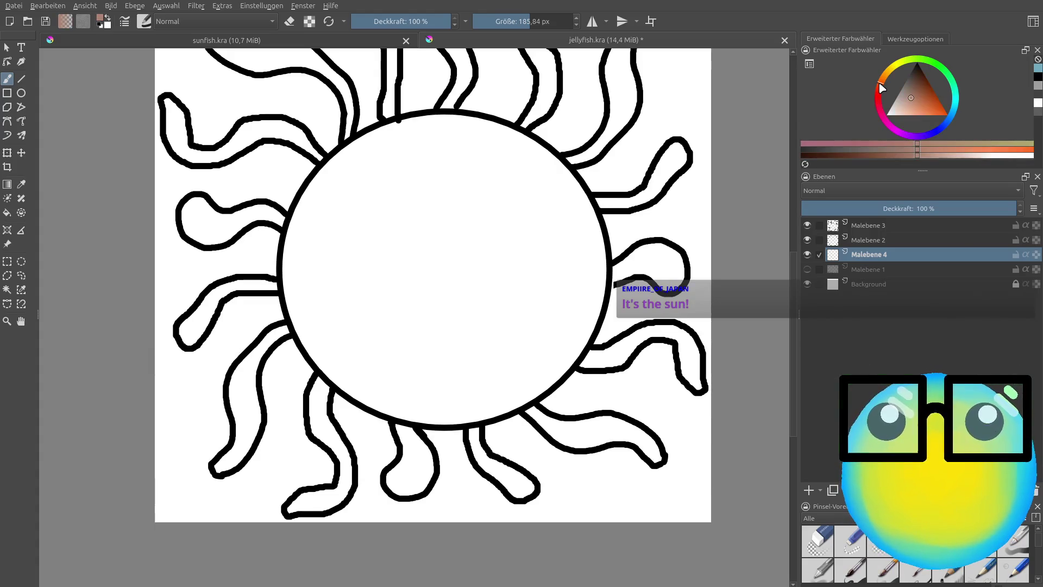
click(955, 123)
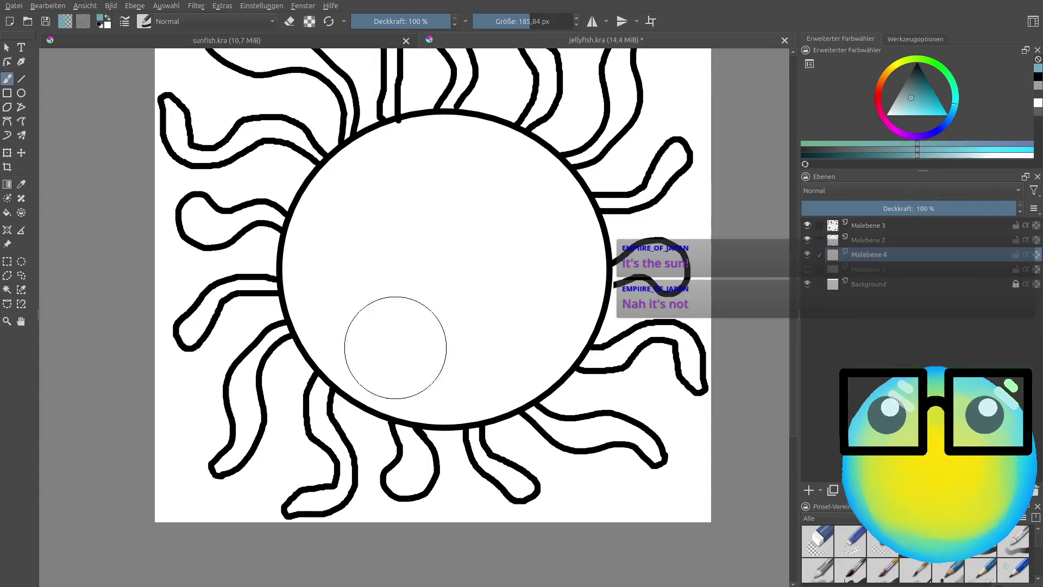
mouse_move(433, 164)
mouse_down()
mouse_move(351, 202)
mouse_move(326, 277)
mouse_move(358, 336)
mouse_move(401, 373)
mouse_move(448, 377)
mouse_move(542, 334)
mouse_move(552, 261)
mouse_move(524, 187)
mouse_move(466, 149)
mouse_move(511, 260)
mouse_move(438, 298)
mouse_move(415, 249)
mouse_up()
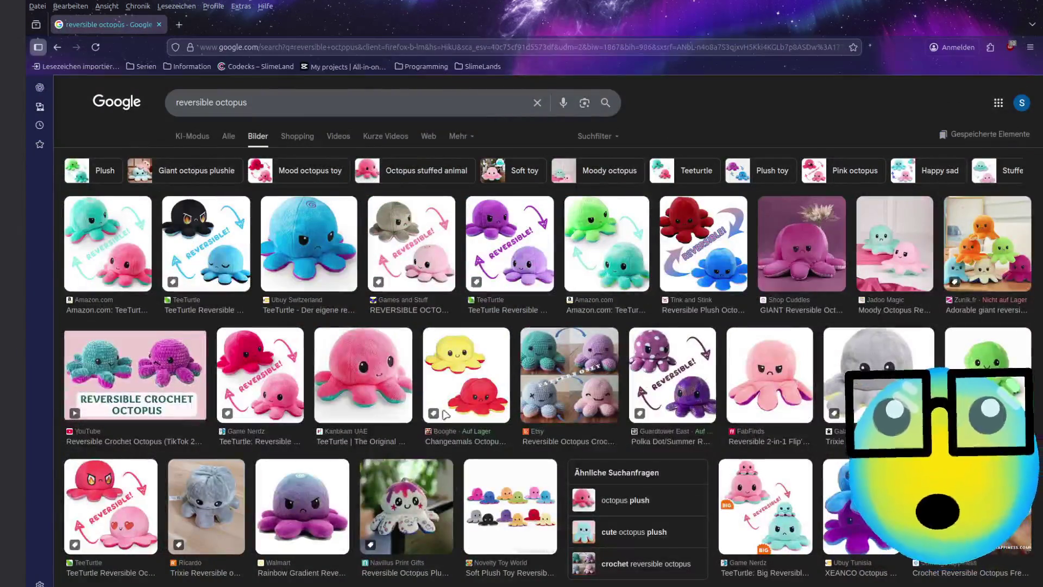
Step: Preview the black TeeTurtle and the teal-and-pink Amazon reversible octopus plushies in the results
click(178, 515)
scroll(163, 326, up, 5)
click(217, 245)
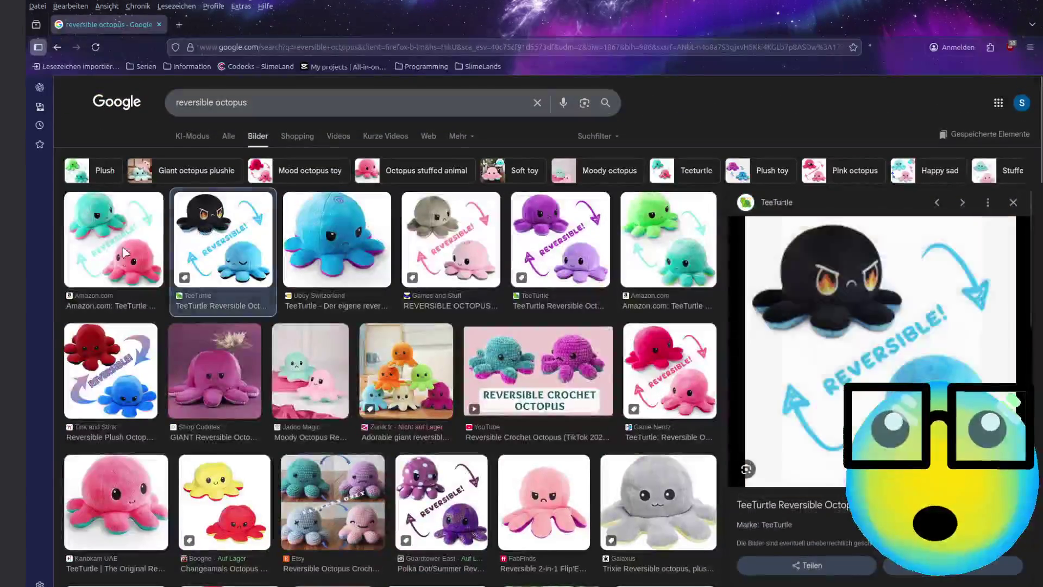
click(125, 253)
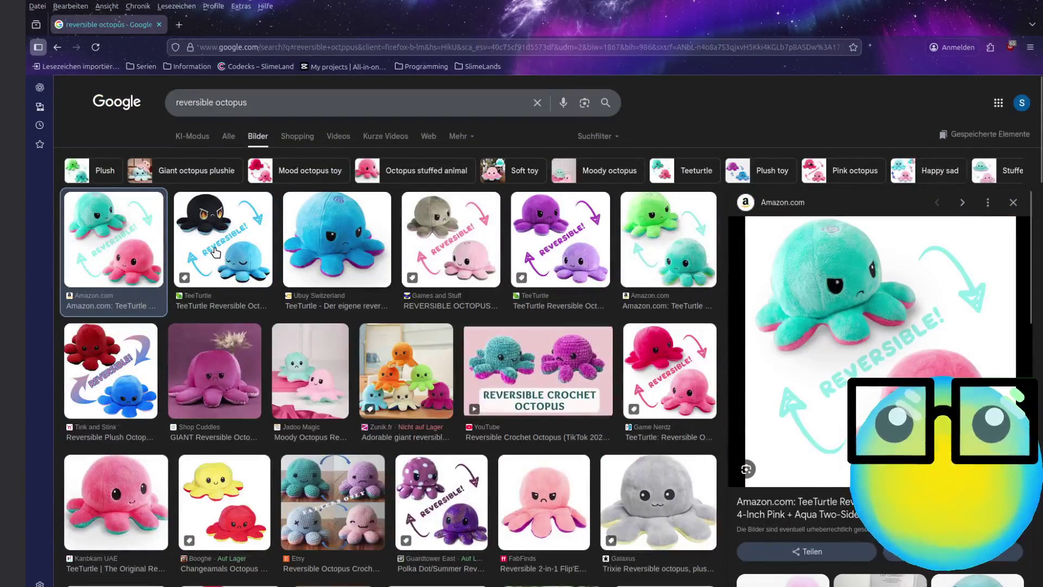
click(215, 252)
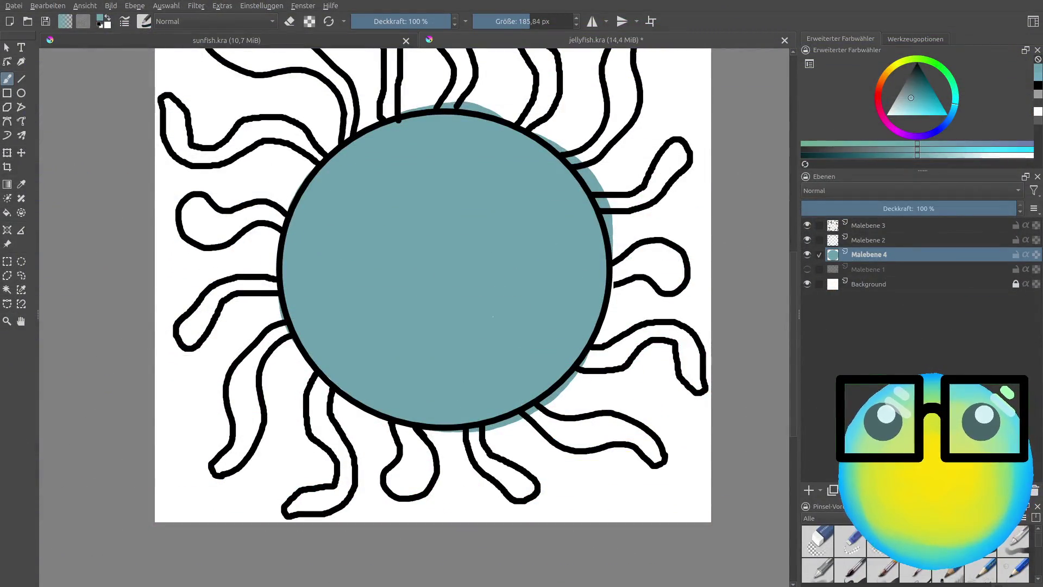
Step: Paint a soft pale beige glow inside the teal bell with the 600 px soft brush
scroll(663, 266, down, 3)
scroll(454, 140, up, 3)
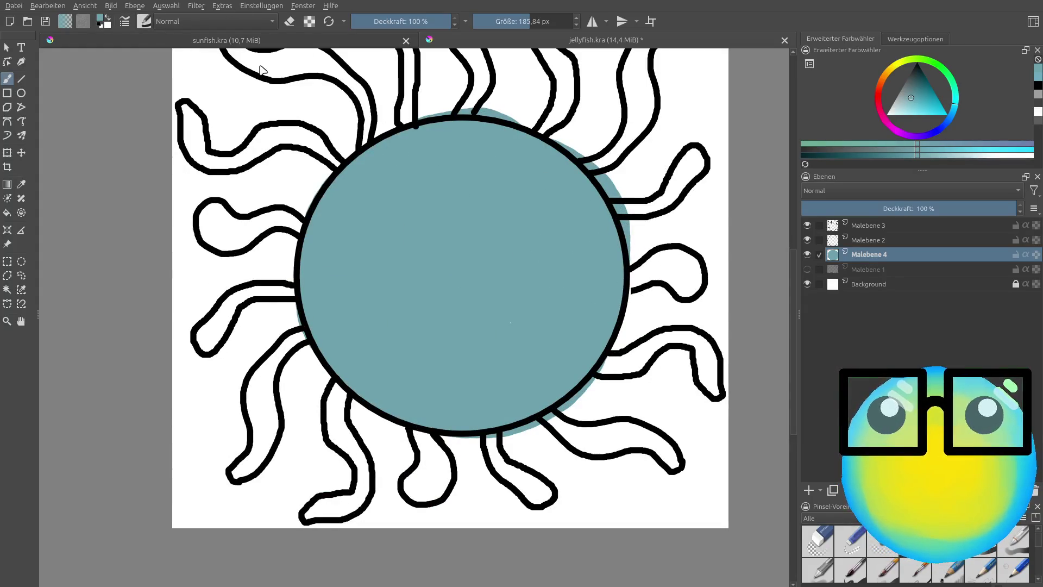
click(888, 82)
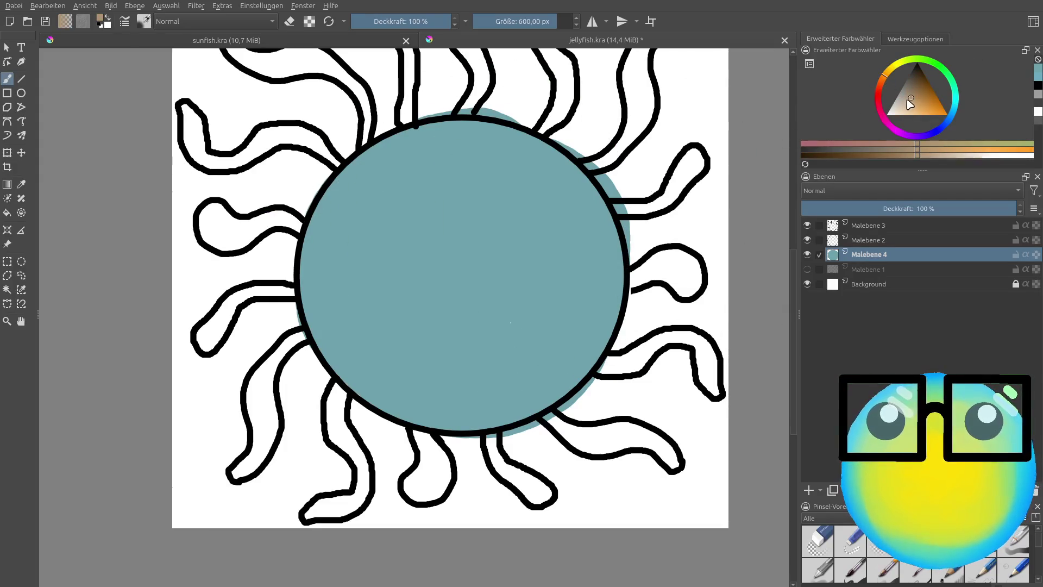
click(895, 109)
drag(489, 245, 464, 274)
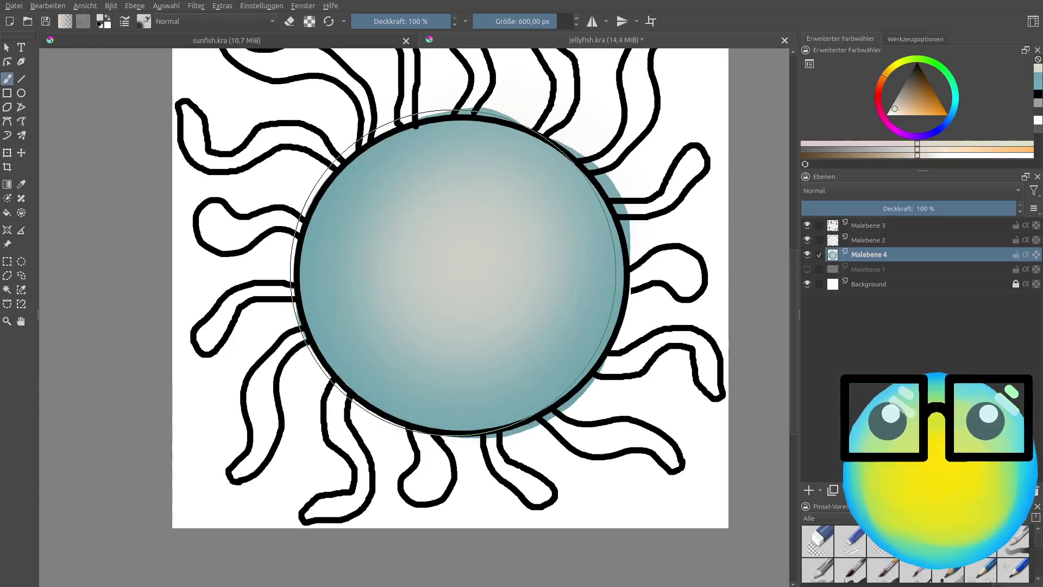
Step: Dab warm orange into the centre of the bell's glow
right_click(459, 276)
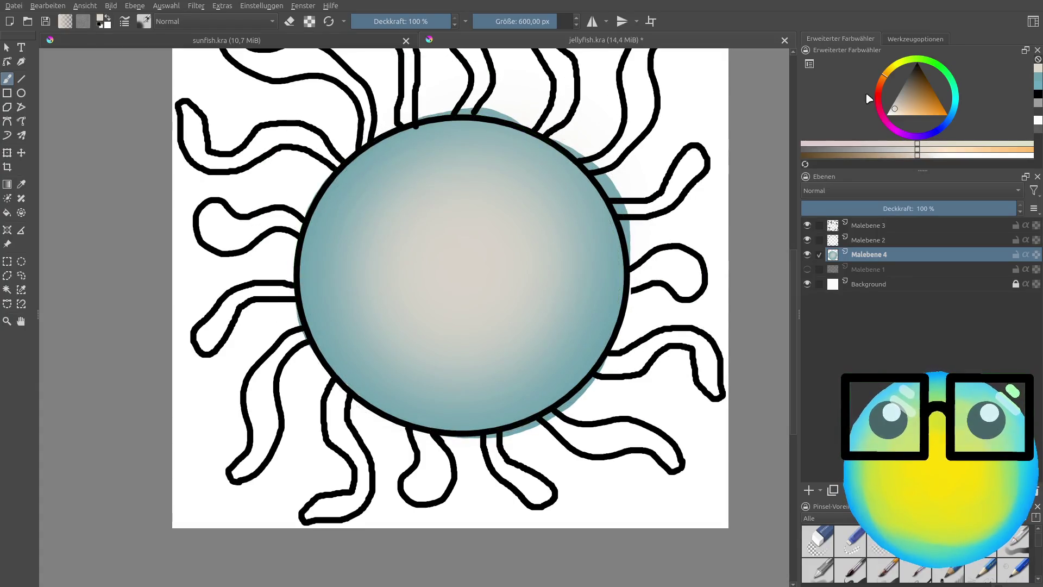
click(478, 256)
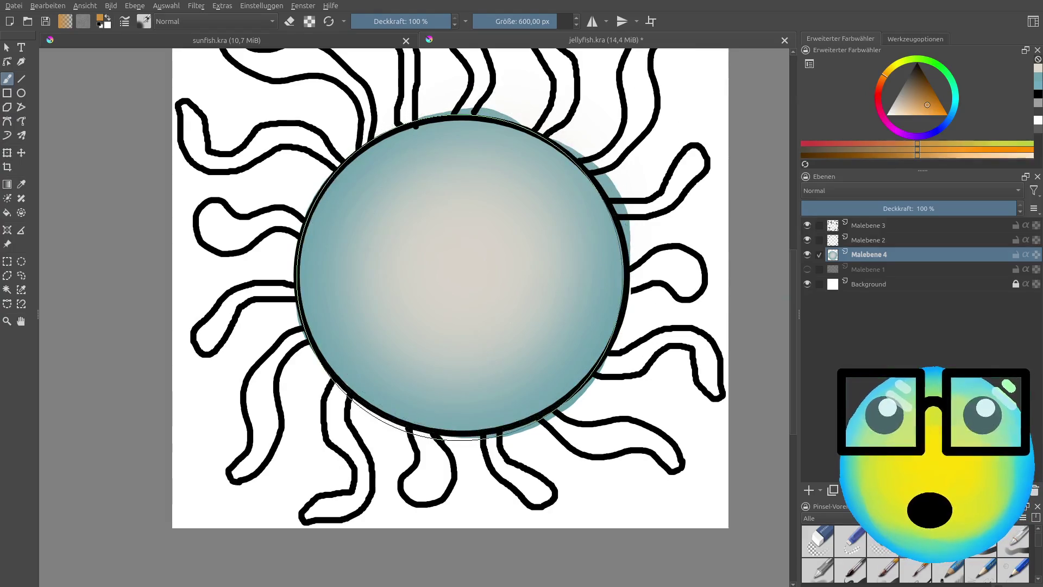
click(467, 270)
scroll(641, 278, down, 1)
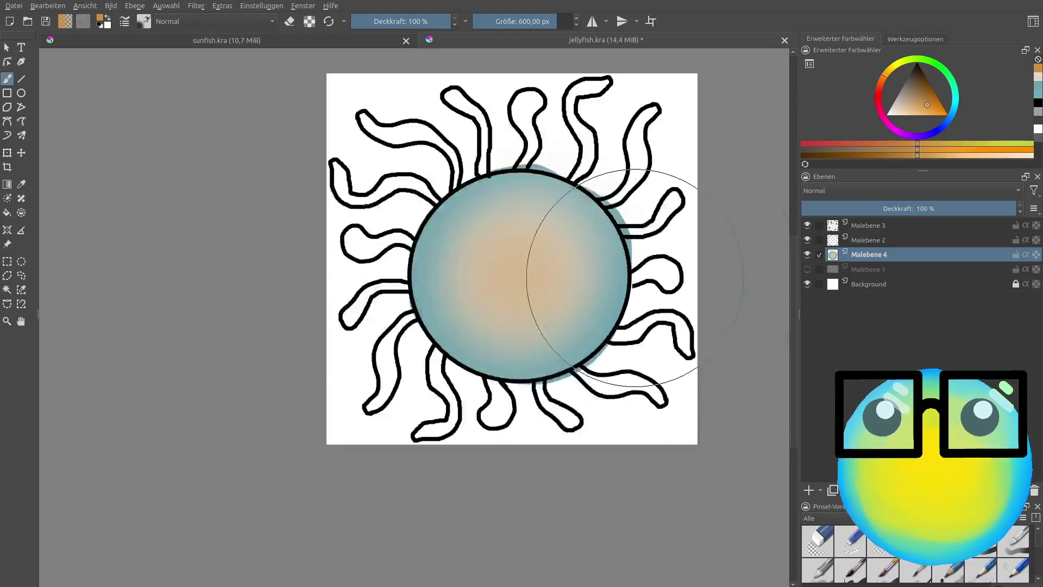
Step: Deepen the bell's centre to tan-orange, undo a stray thin 10 px stroke, and pick a darker shade
scroll(583, 274, up, 2)
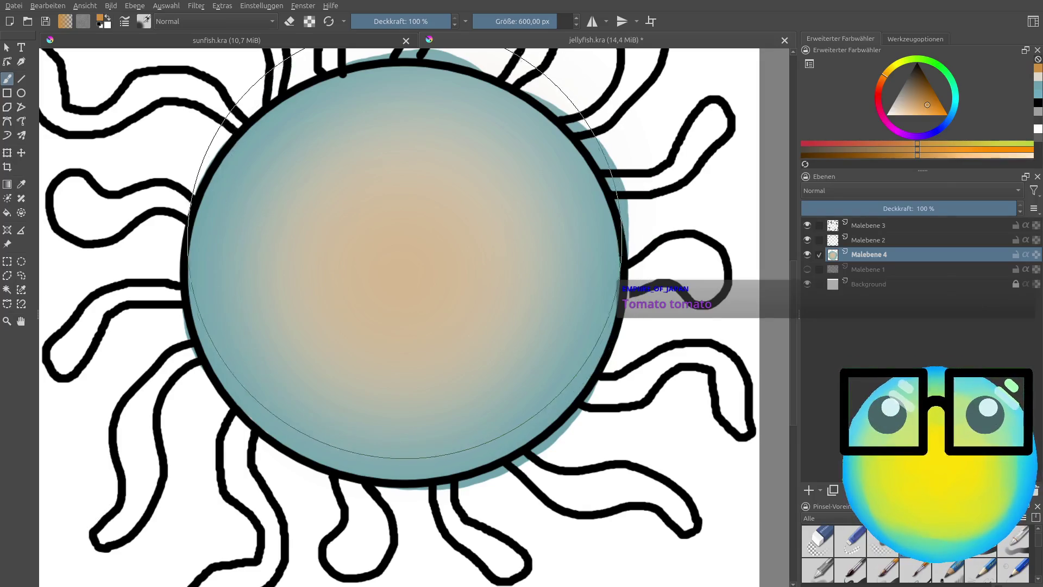
click(401, 277)
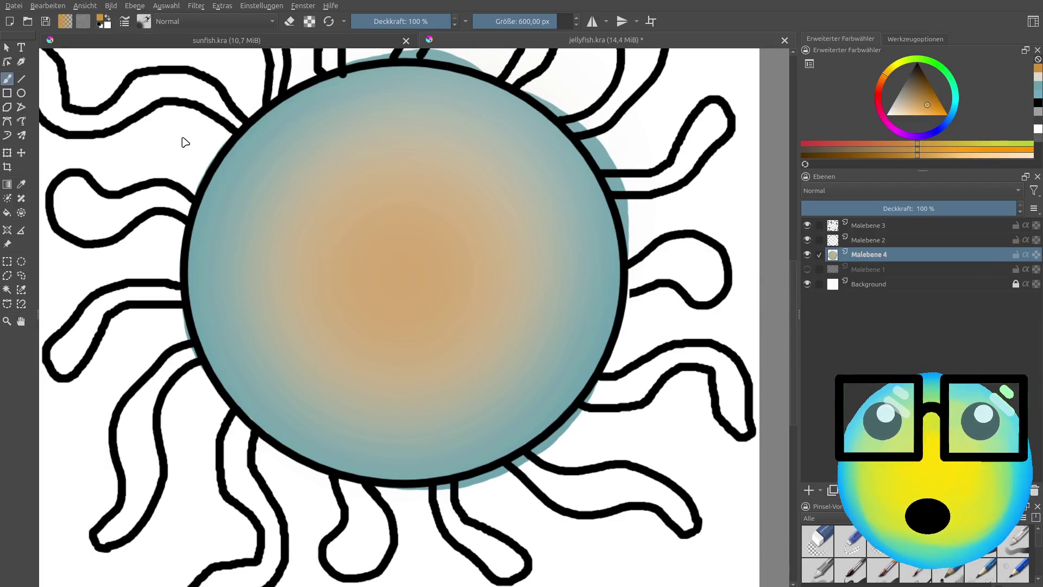
key(slash)
drag(370, 204, 386, 263)
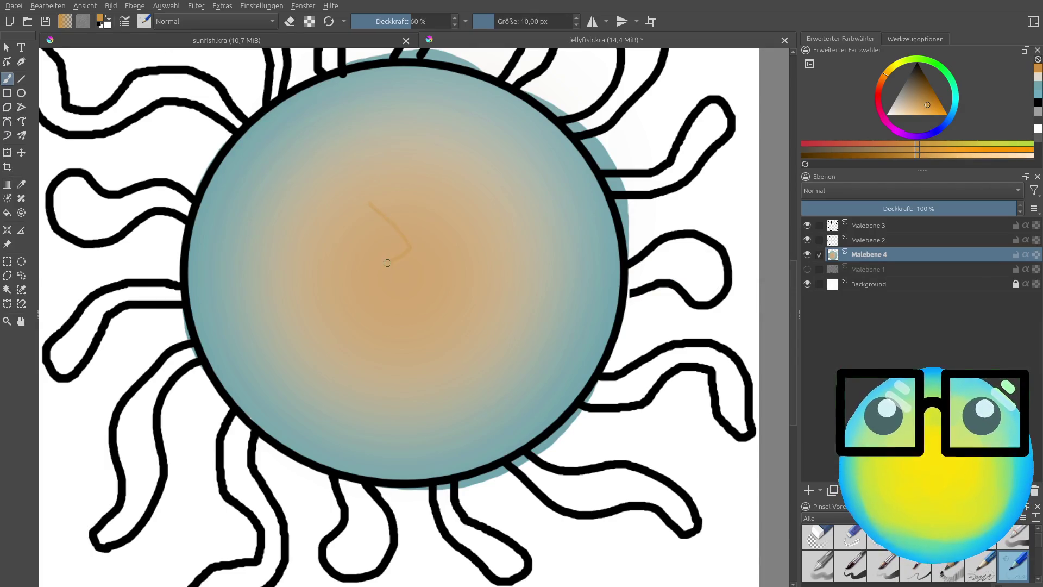
key(ctrl+z)
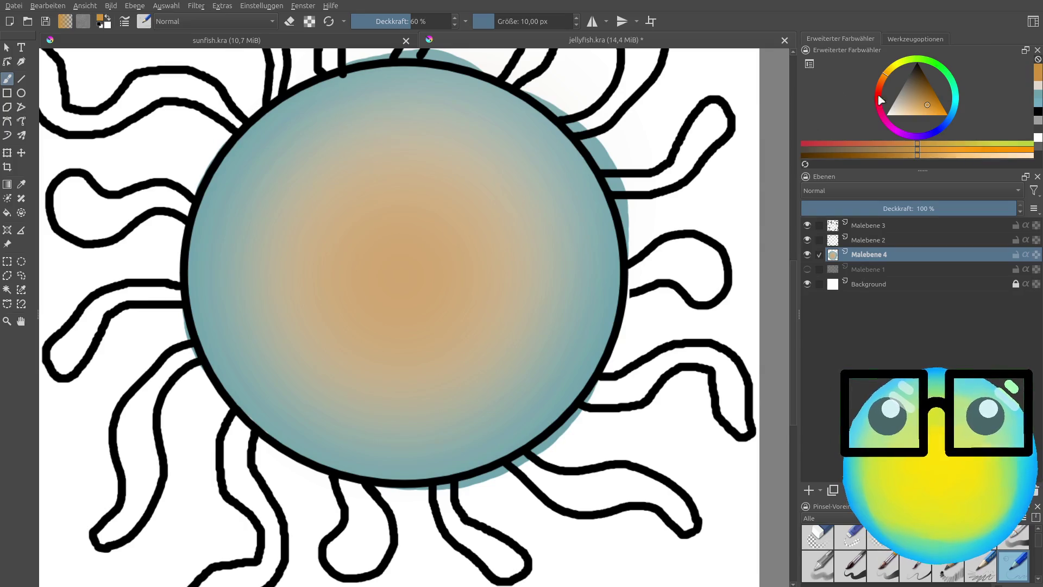
click(929, 91)
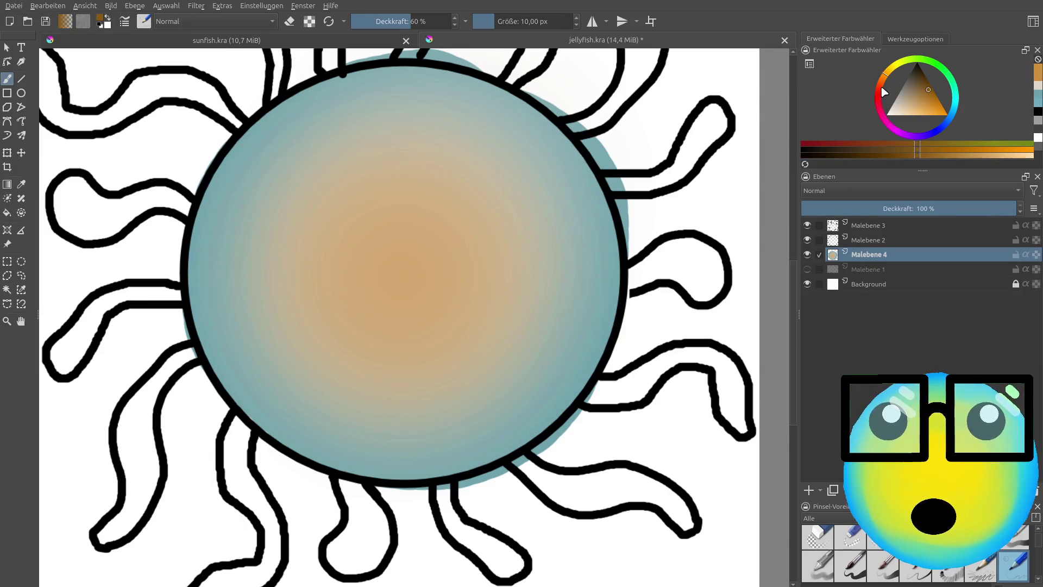
Step: Draw five overlapping thin brown ellipses at the bell's centre, then set the colour to saturated orange
drag(884, 92, 885, 87)
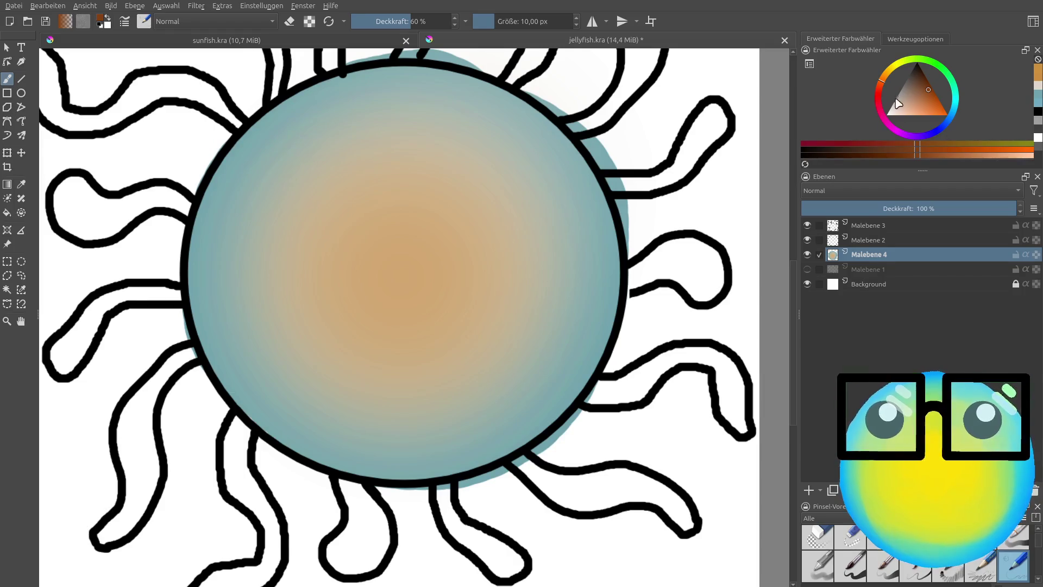
click(890, 78)
click(21, 93)
drag(421, 239, 450, 273)
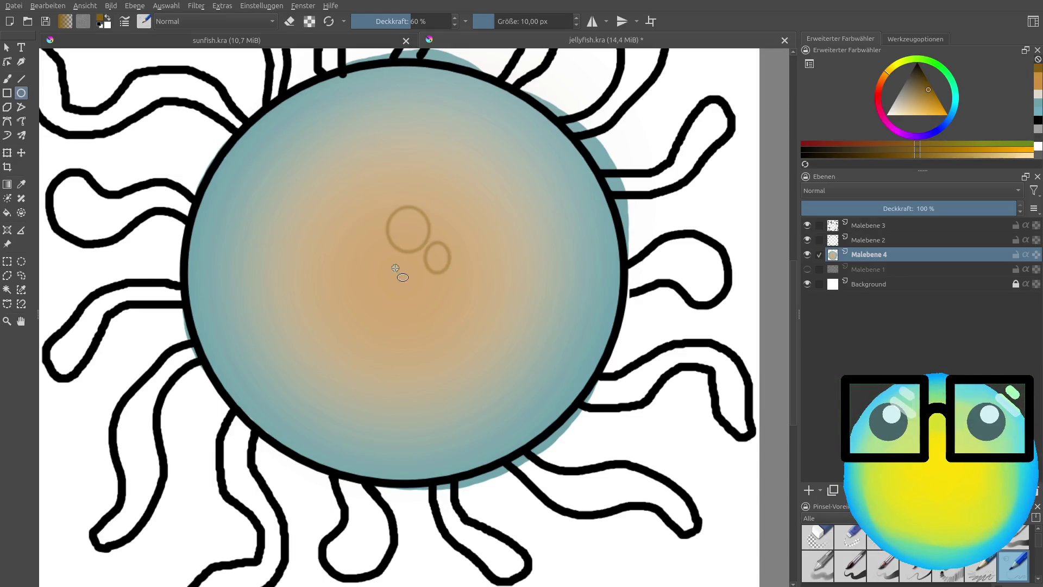
drag(361, 237, 391, 273)
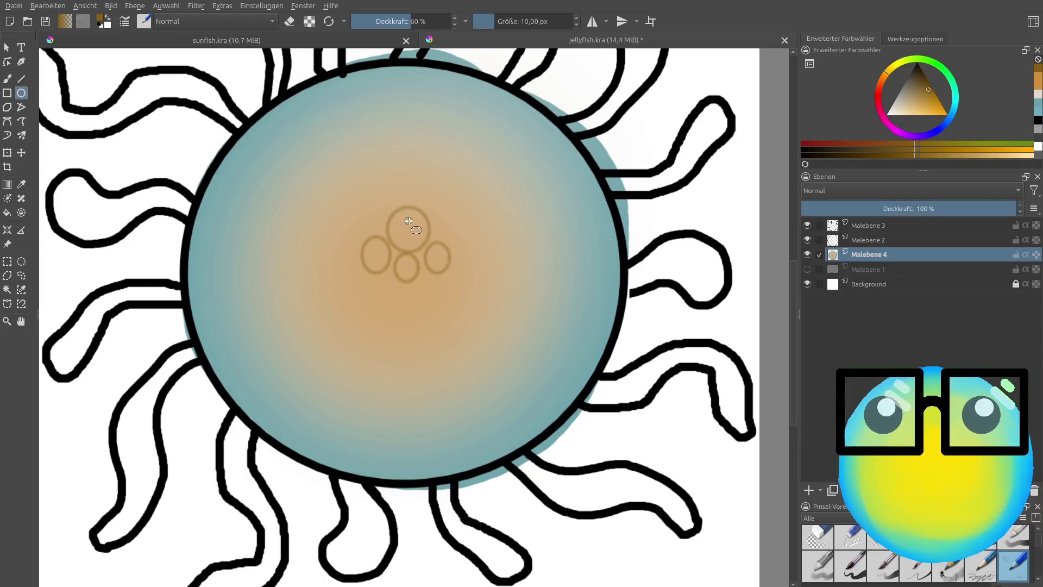
drag(450, 261, 409, 220)
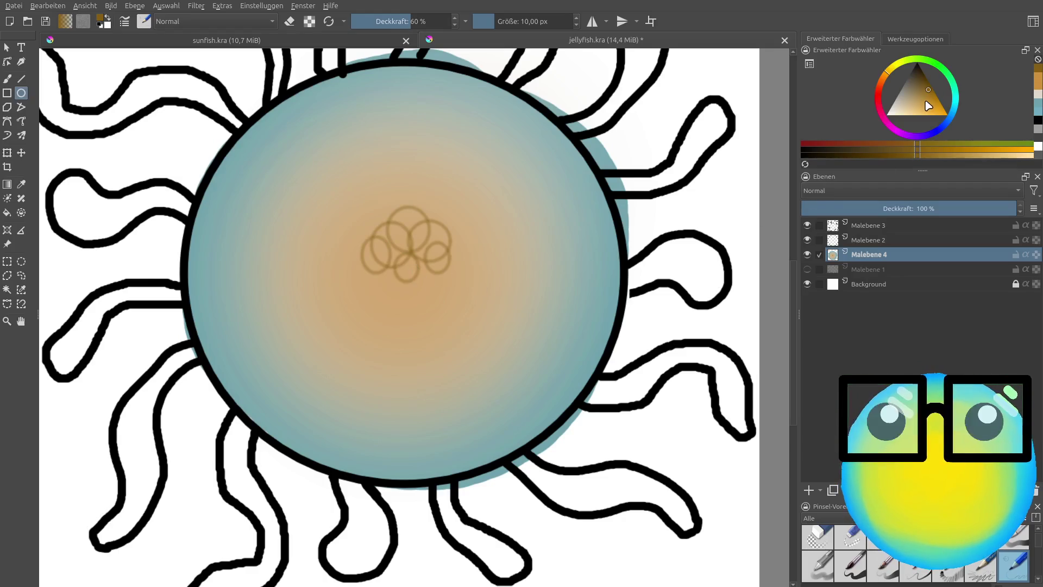
drag(928, 106, 983, 146)
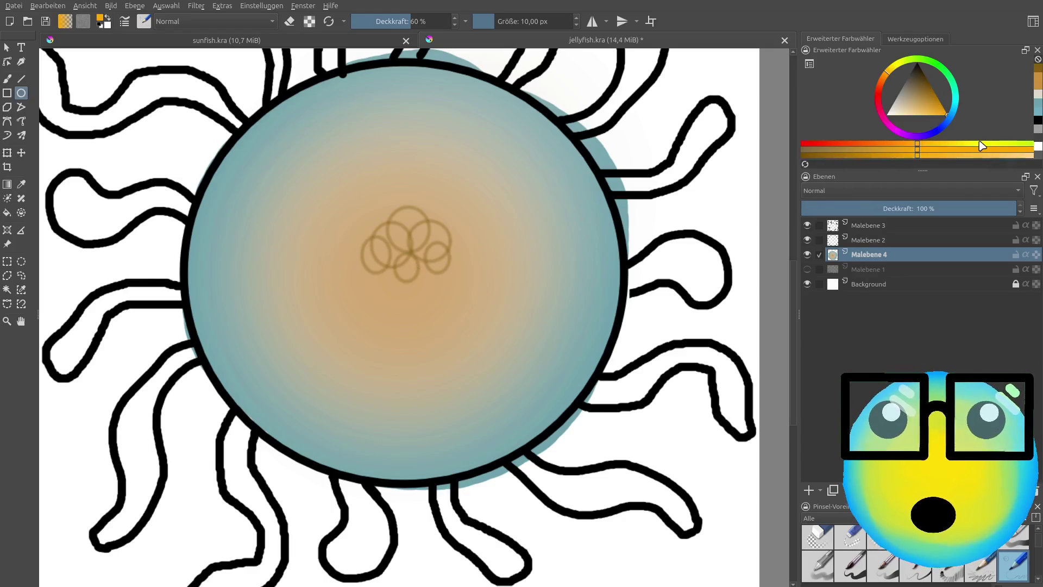
click(885, 79)
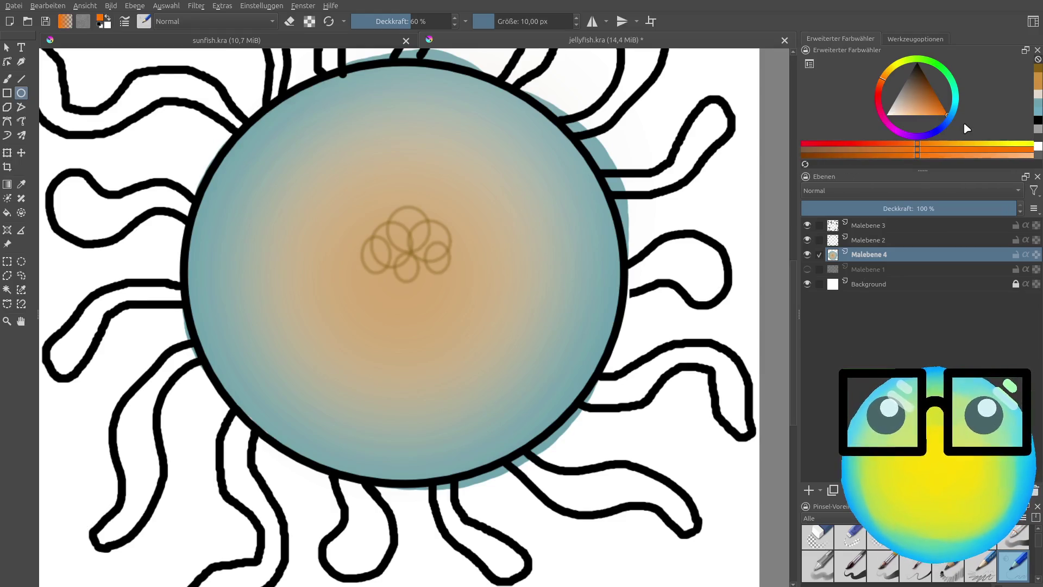
Step: Undo the brown circles and draw four overlapping orange ellipses in the bell's centre
key(ctrl+z)
key(ctrl+z)
key(ctrl+z)
key(ctrl+z)
key(ctrl+z)
key(ctrl+z)
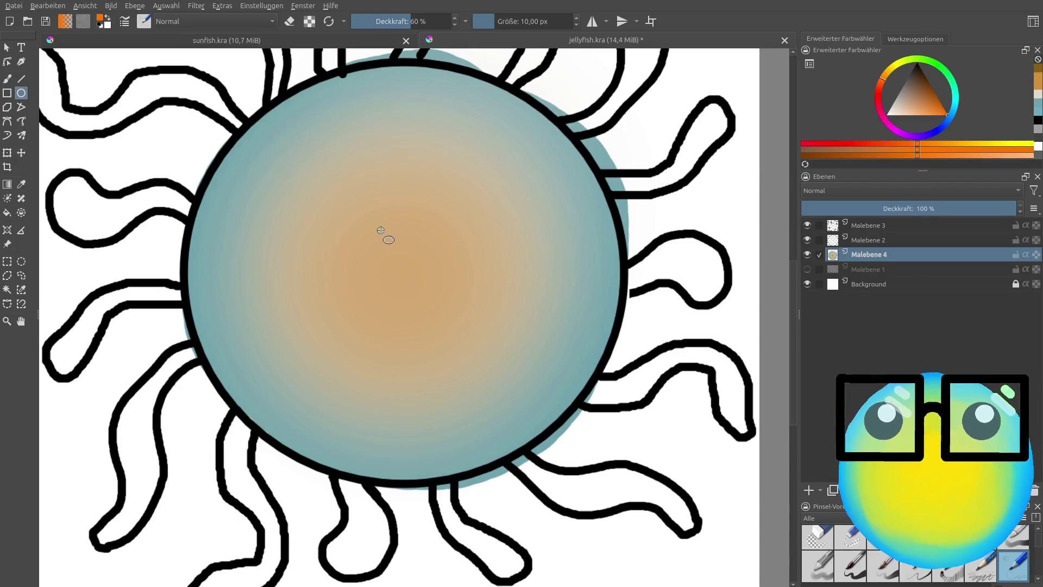
drag(376, 215, 407, 259)
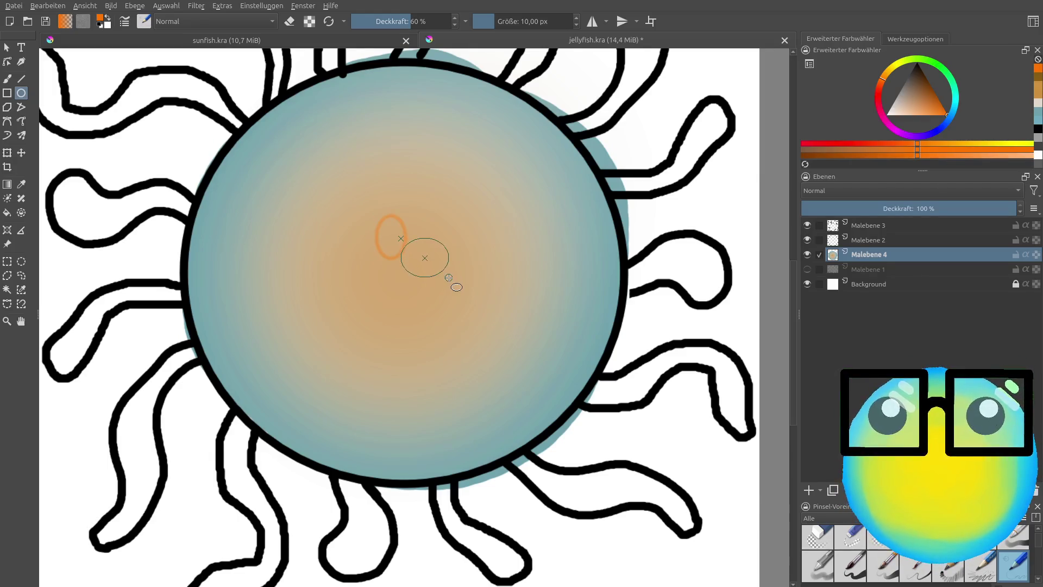
mouse_move(422, 208)
mouse_down()
mouse_move(470, 265)
mouse_move(454, 308)
mouse_up()
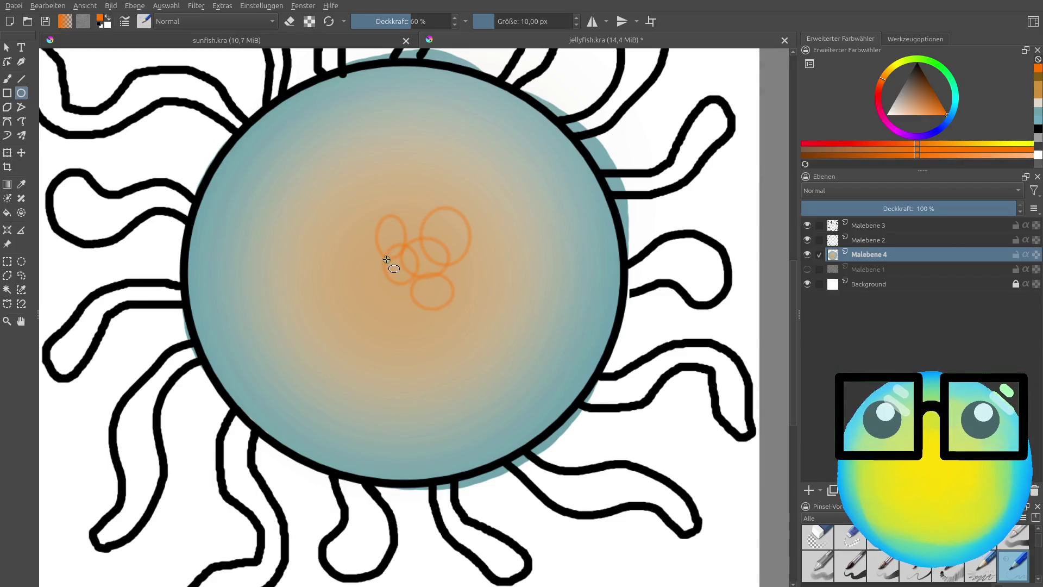
drag(371, 258, 419, 306)
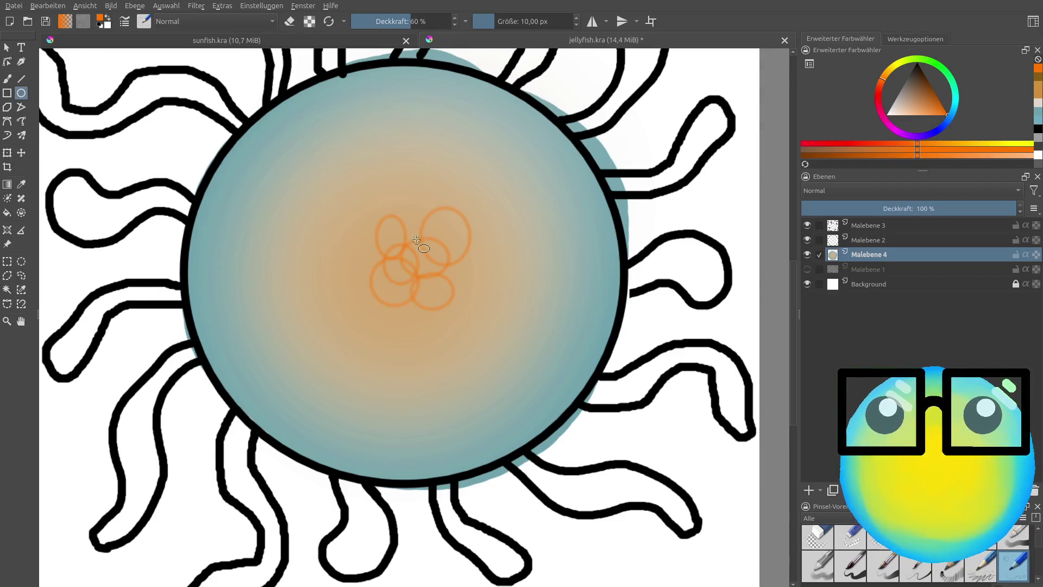
drag(342, 224, 391, 273)
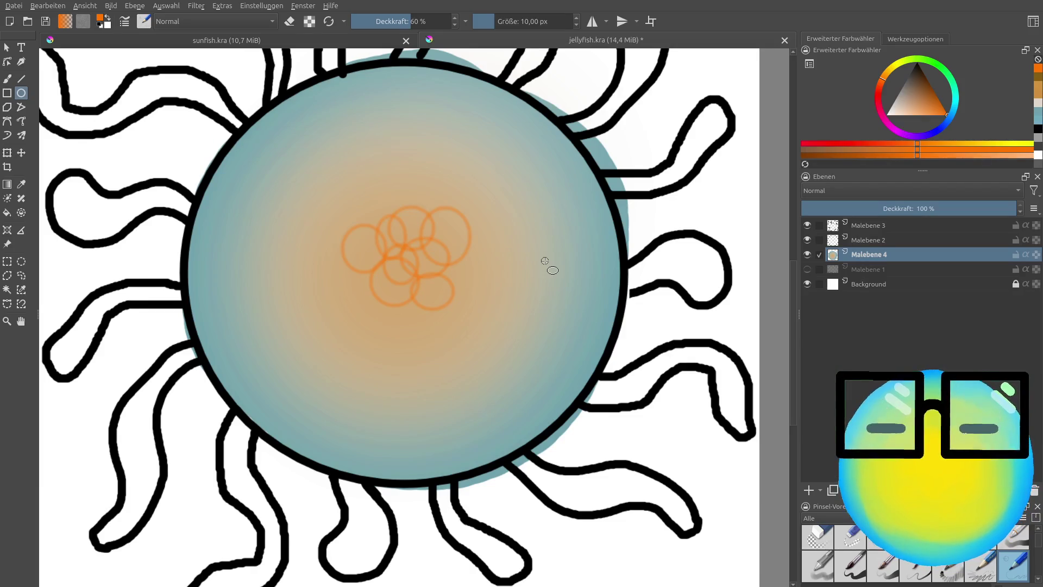
scroll(545, 261, down, 5)
scroll(520, 241, up, 1)
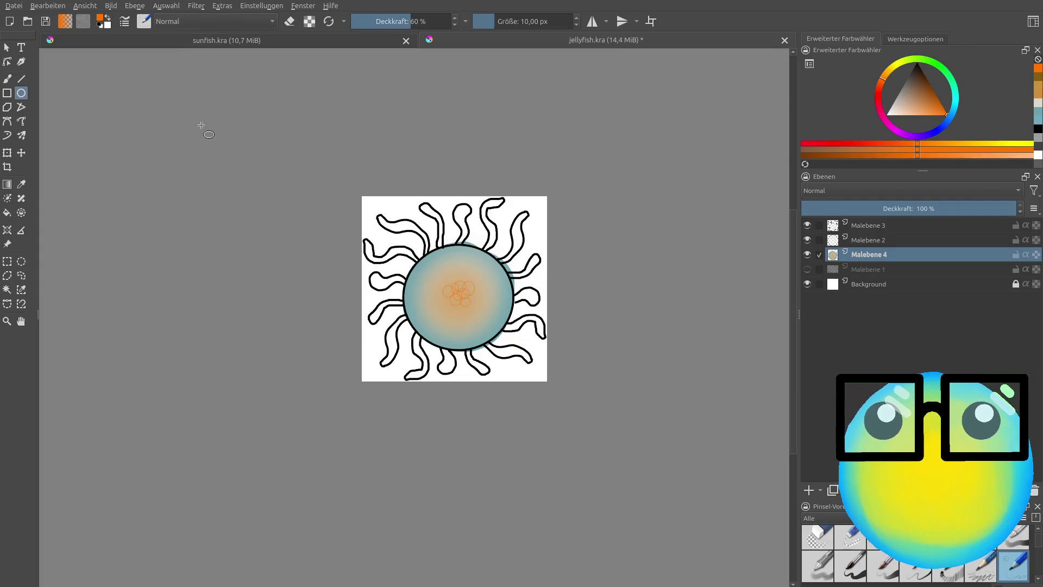
Step: Switch to a full-opacity brush at 28.20 px, undoing the stray orange ellipse and stroke
key(slash)
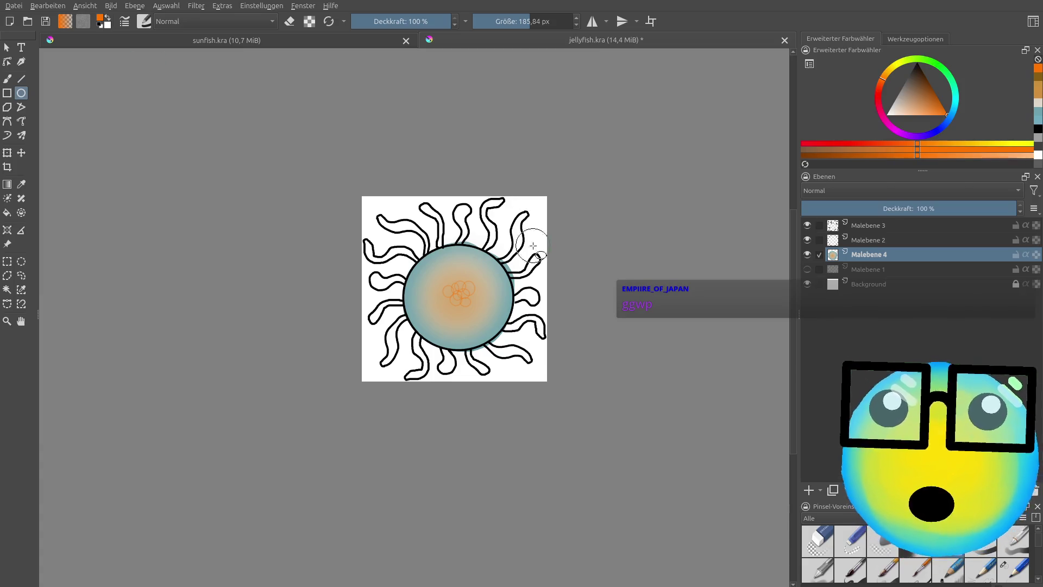
scroll(525, 197, up, 5)
click(503, 19)
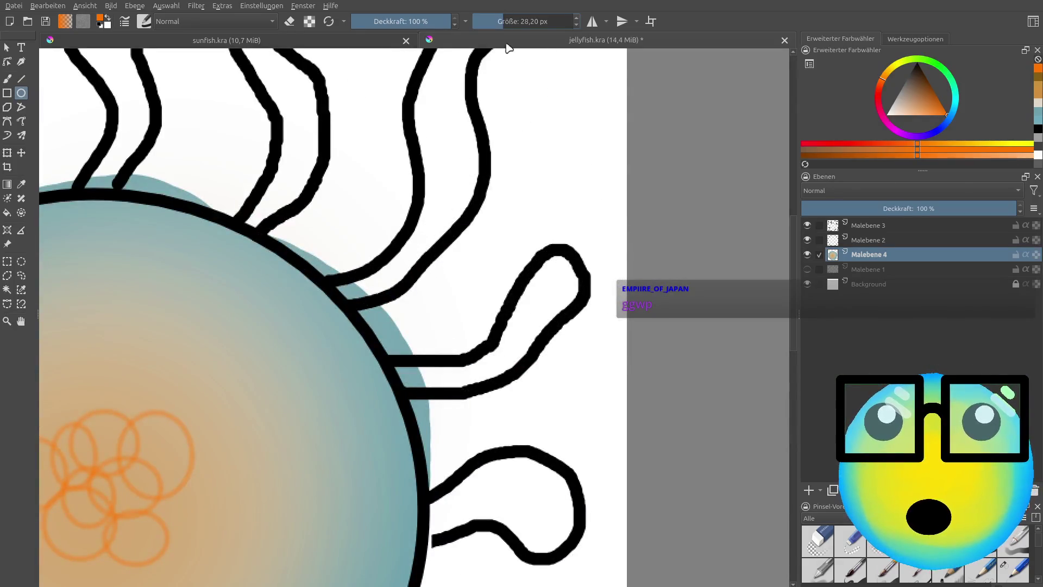
drag(457, 490, 403, 371)
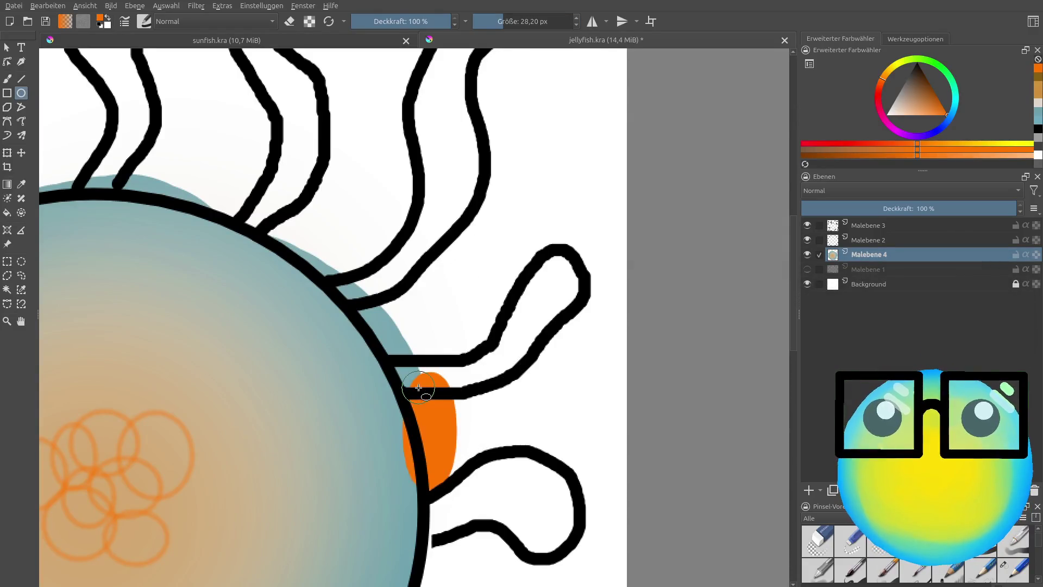
key(ctrl+z)
key(b)
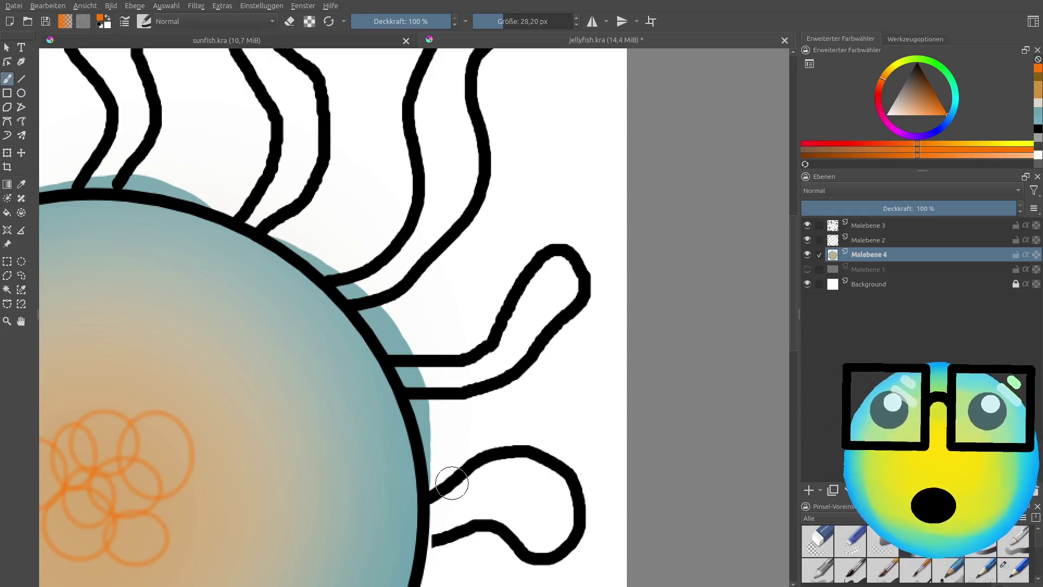
drag(452, 497, 437, 430)
key(ctrl+z)
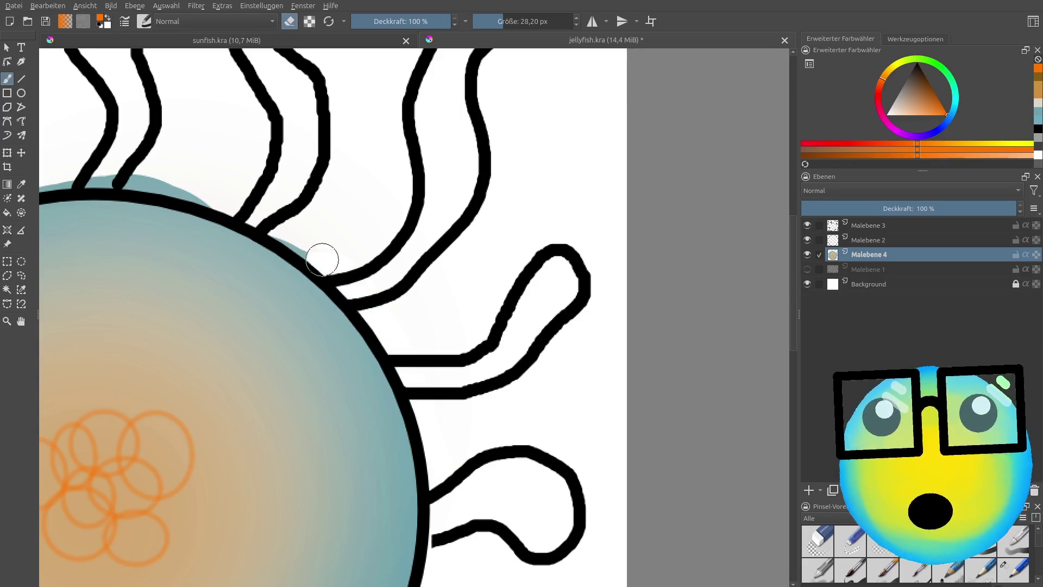
Step: Erase the teal overflow spilling below the bottom of the bell's black outline
scroll(297, 243, down, 2)
scroll(298, 239, up, 3)
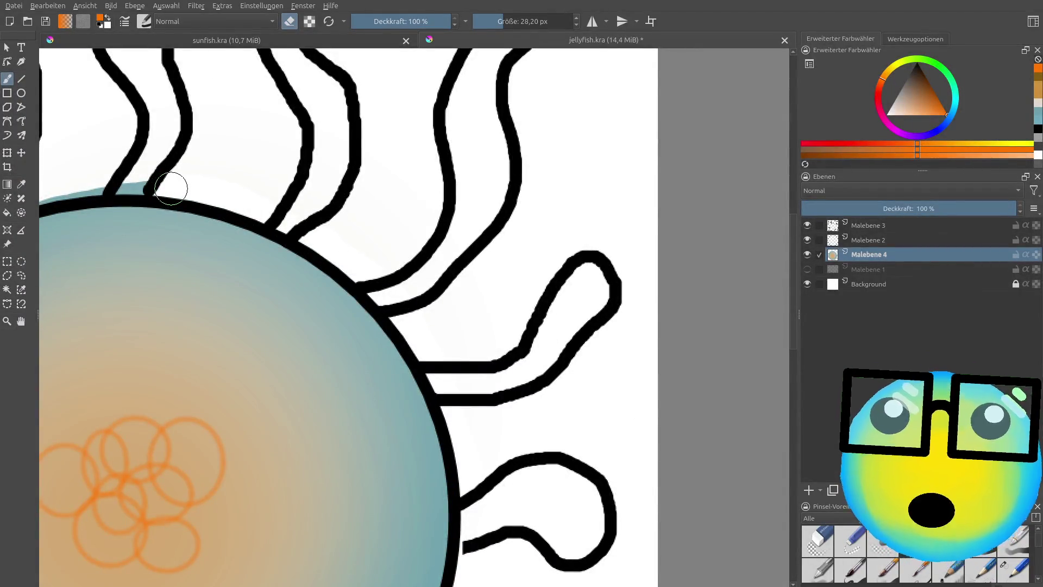
scroll(105, 195, down, 5)
scroll(98, 191, up, 4)
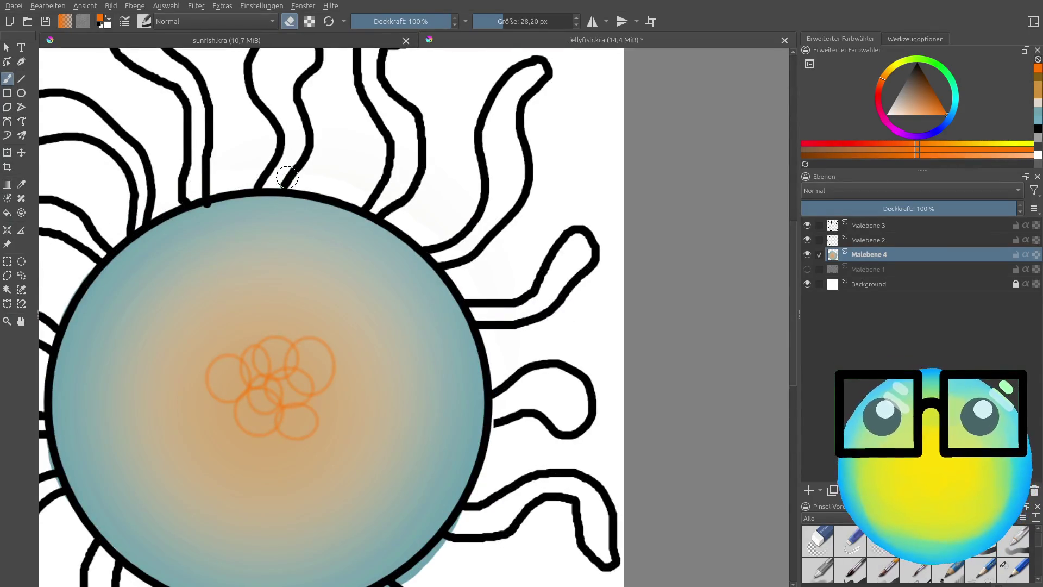
scroll(287, 176, down, 5)
scroll(201, 292, up, 4)
scroll(280, 233, up, 2)
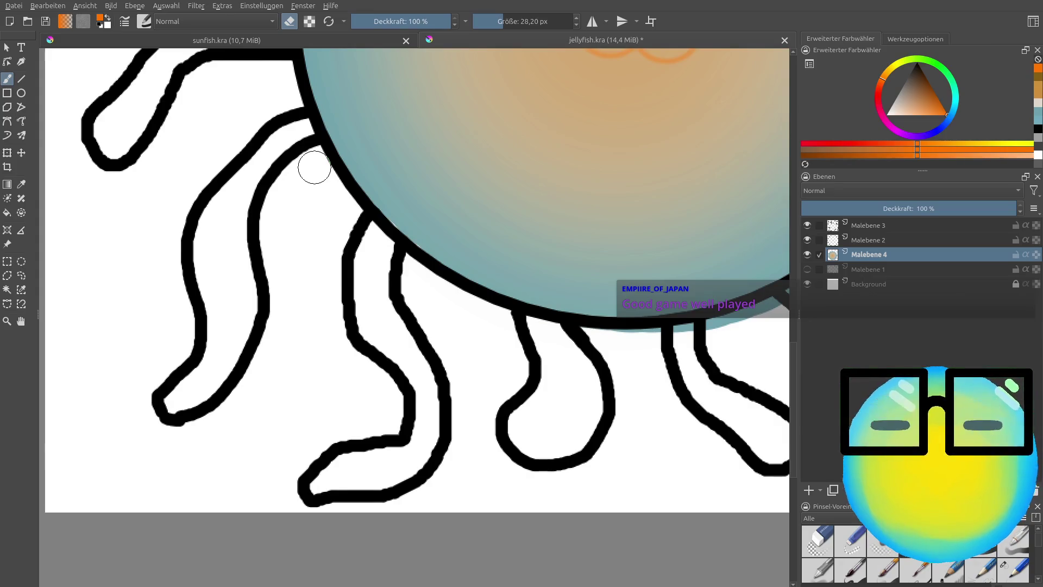
scroll(314, 167, down, 4)
scroll(380, 163, up, 2)
scroll(516, 151, up, 2)
scroll(476, 198, up, 1)
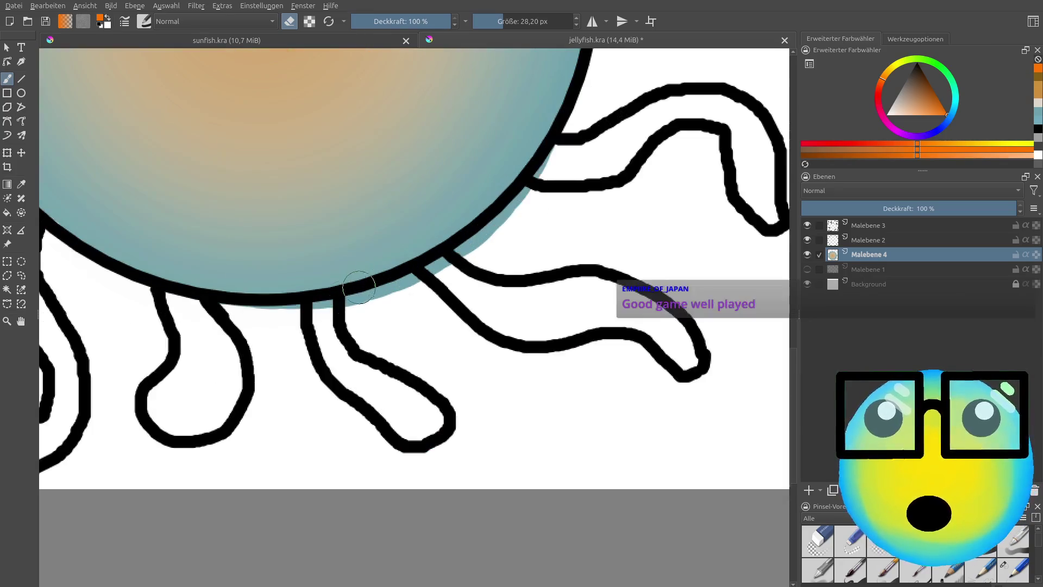
drag(244, 304, 280, 313)
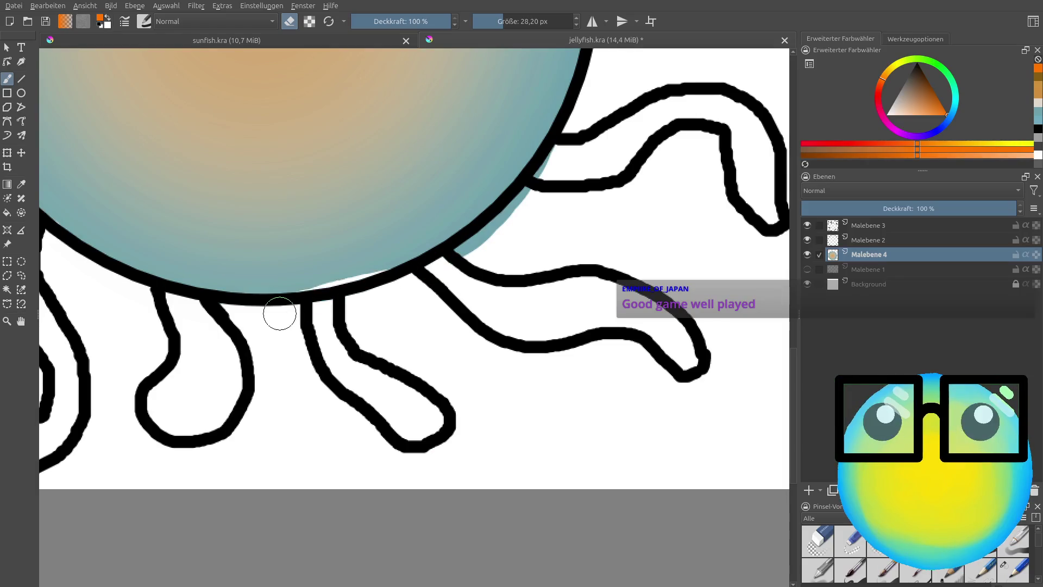
key(ctrl+z)
mouse_move(337, 314)
mouse_down()
mouse_move(425, 279)
mouse_move(528, 203)
mouse_move(561, 156)
mouse_up()
scroll(565, 154, down, 5)
scroll(565, 154, up, 2)
scroll(565, 154, down, 2)
scroll(572, 82, up, 2)
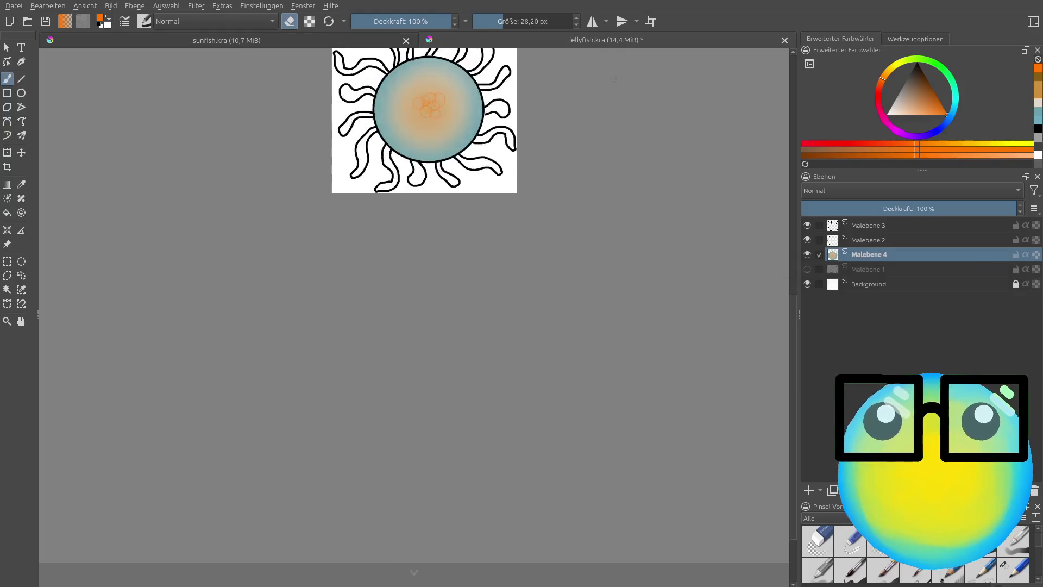
Step: Zoom out to the whole jellyfish and add a new layer, Malebene 5, above Malebene 4
scroll(572, 81, up, 4)
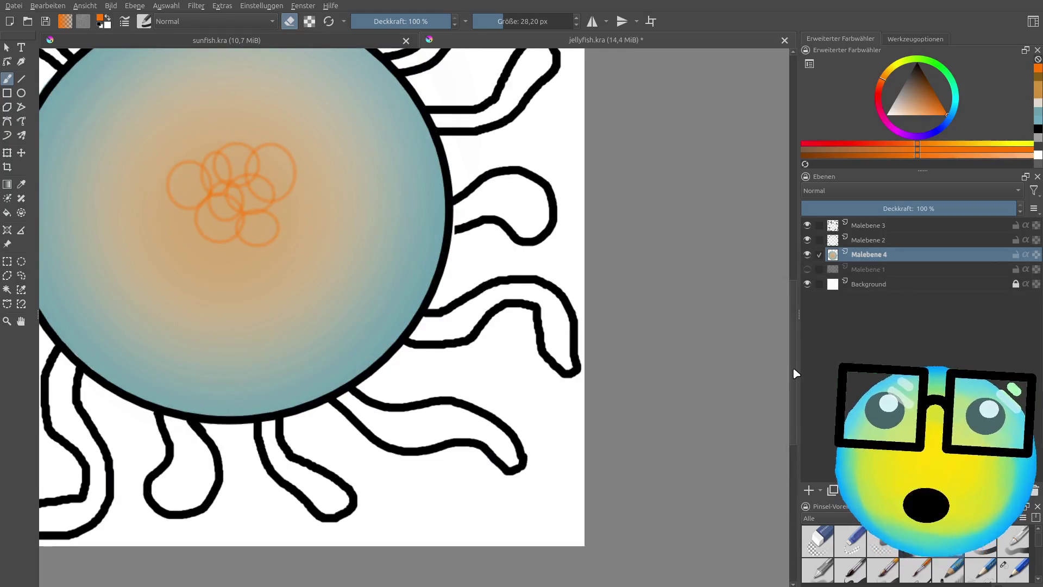
drag(793, 366, 791, 338)
scroll(326, 285, down, 1)
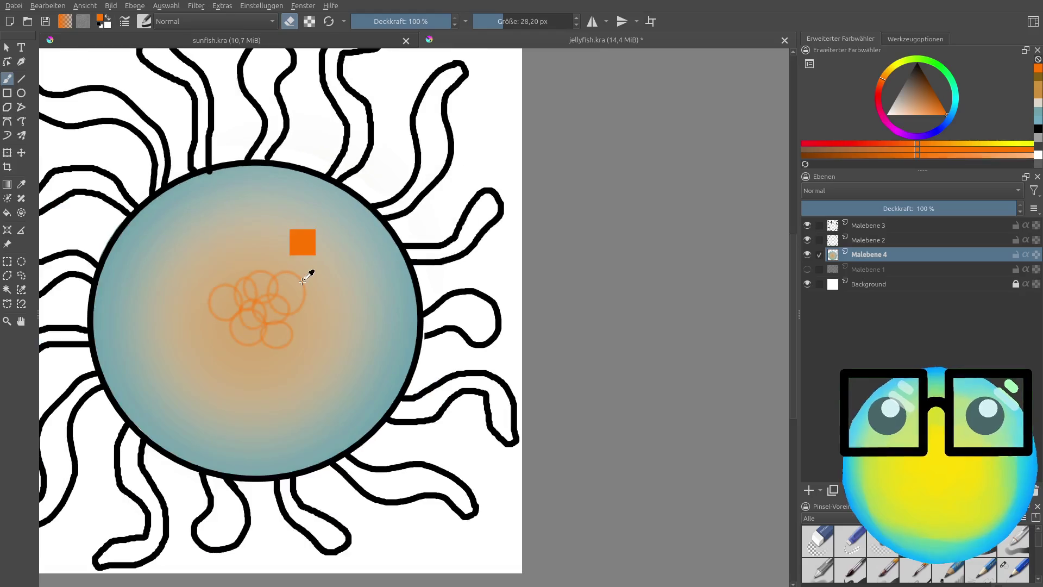
scroll(310, 268, down, 1)
scroll(288, 275, down, 1)
scroll(266, 280, down, 1)
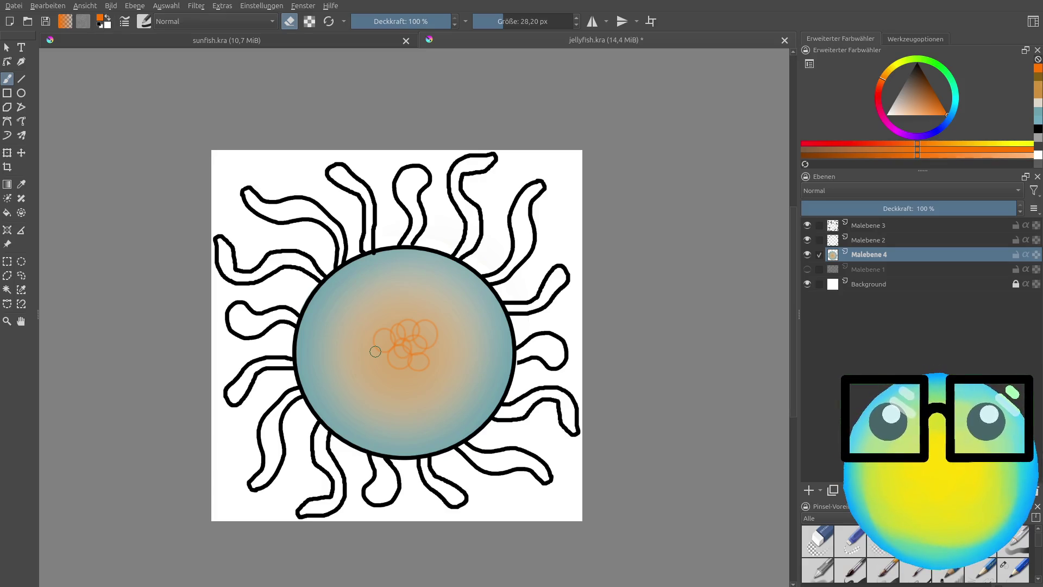
click(809, 491)
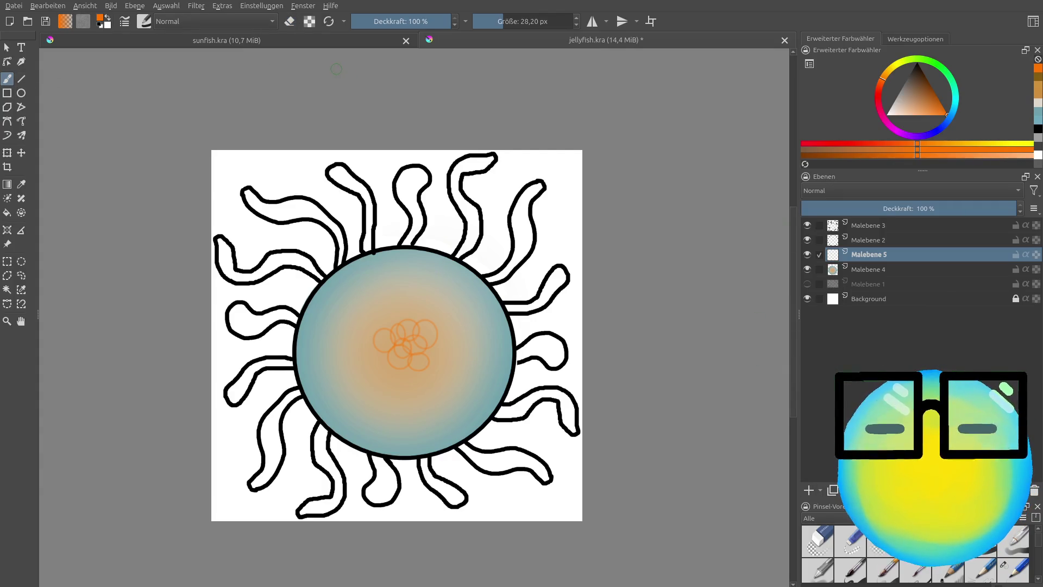
Step: Sample the bell-edge teal and fill the upper-right and upper-middle tentacles with it
click(22, 184)
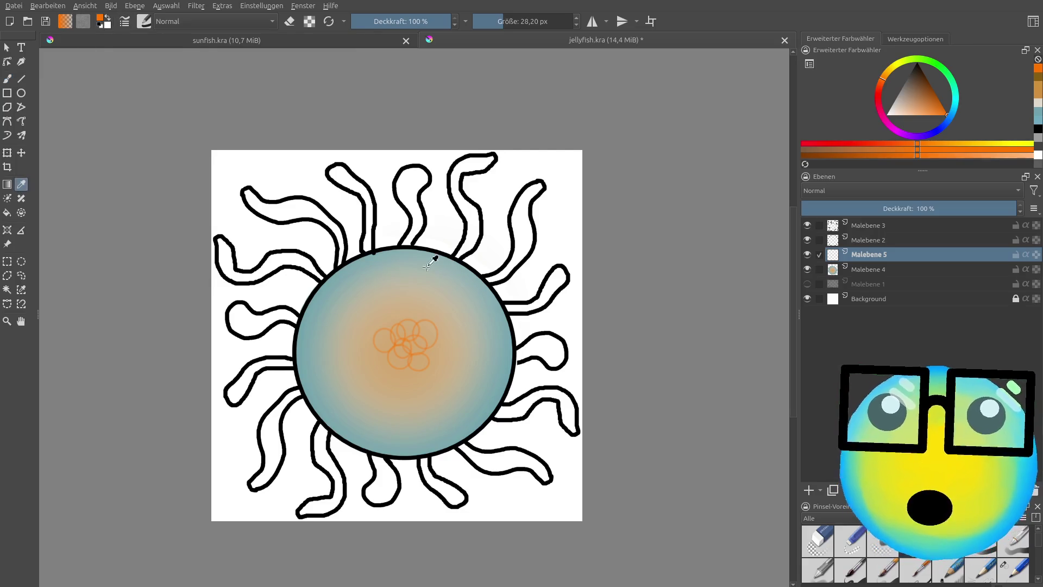
click(474, 282)
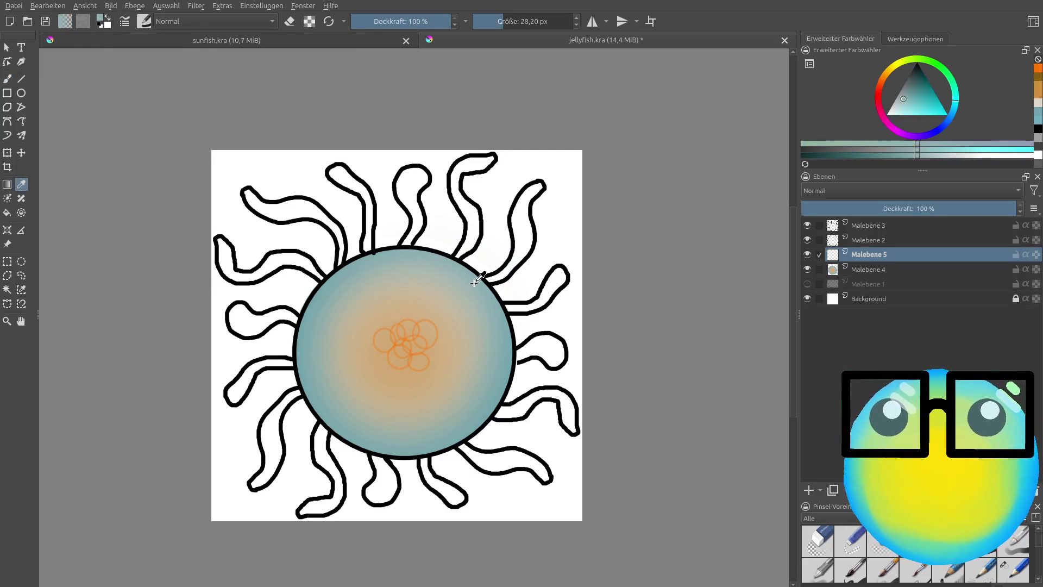
click(7, 79)
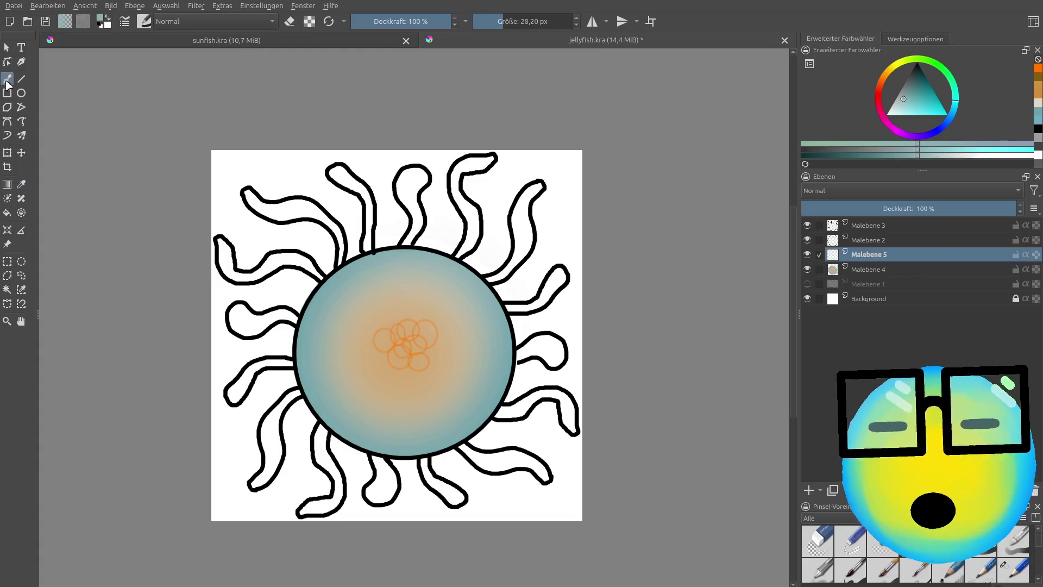
scroll(531, 233, up, 3)
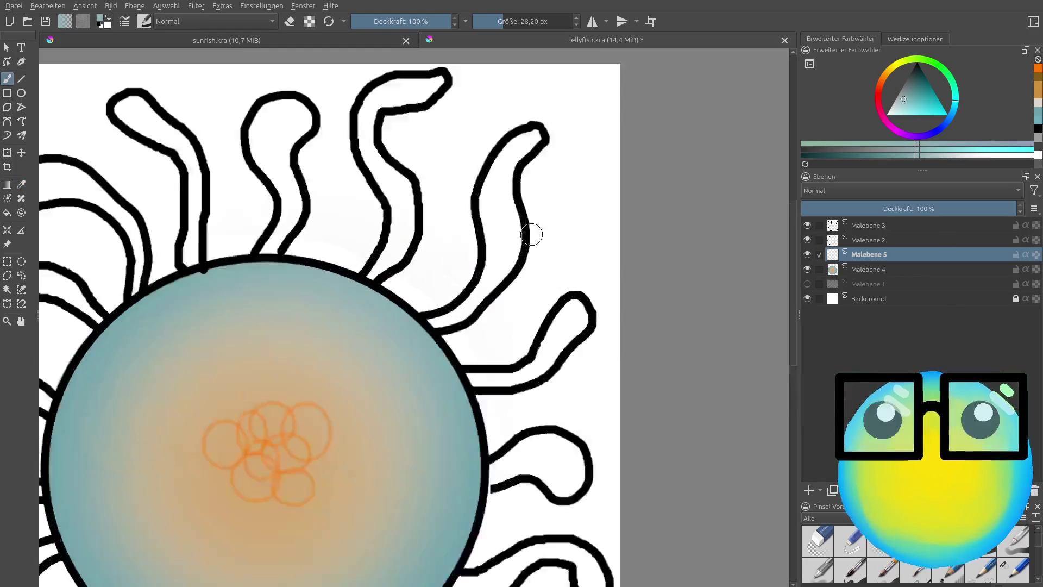
scroll(512, 246, up, 2)
mouse_move(333, 384)
mouse_down()
mouse_move(350, 402)
mouse_move(454, 299)
mouse_move(466, 98)
mouse_up()
scroll(473, 90, down, 5)
scroll(478, 87, up, 3)
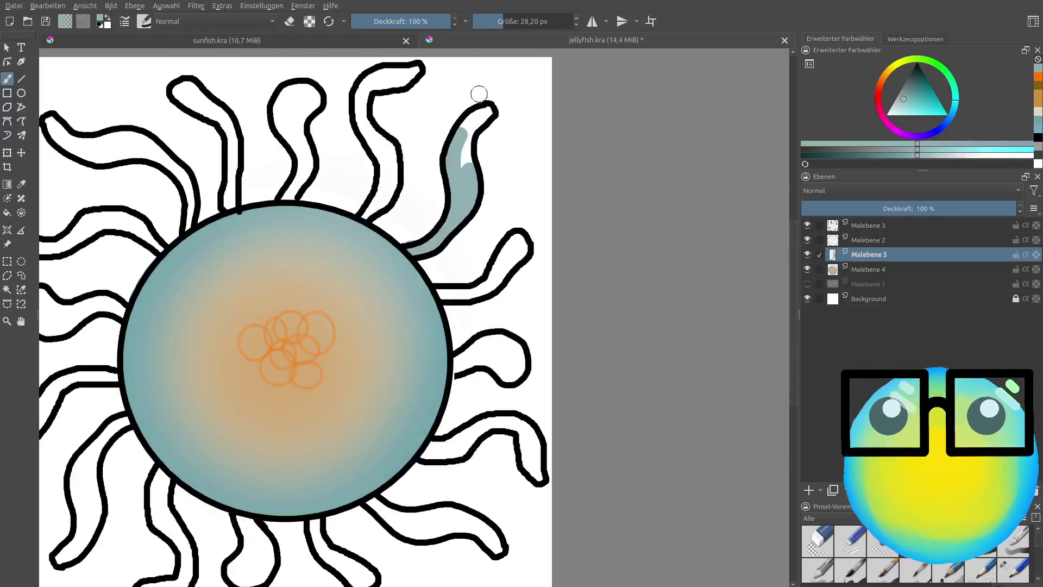
drag(468, 141, 480, 118)
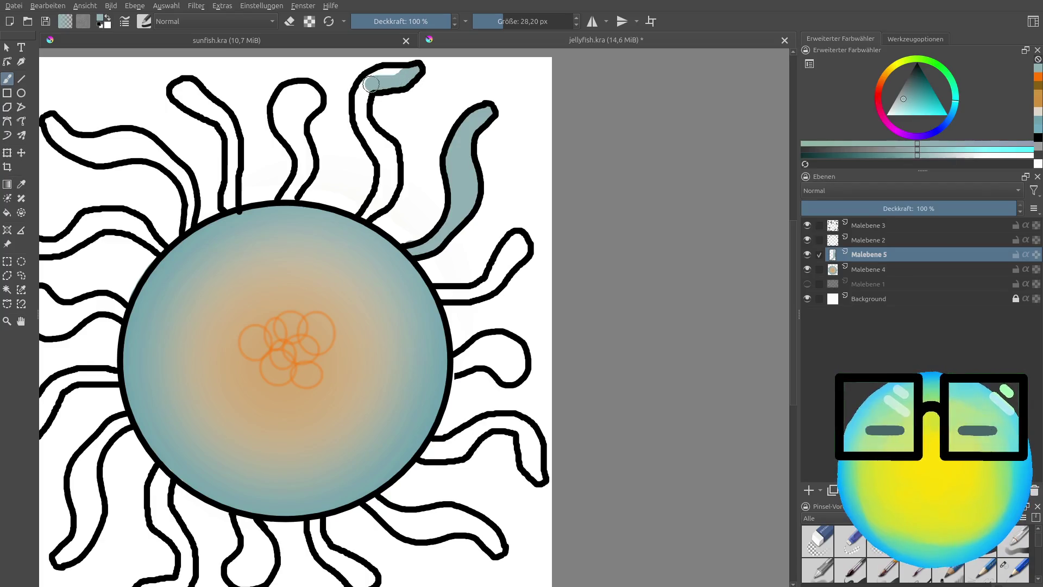
mouse_move(358, 99)
mouse_down()
mouse_move(371, 288)
mouse_move(356, 305)
mouse_up()
scroll(368, 121, up, 3)
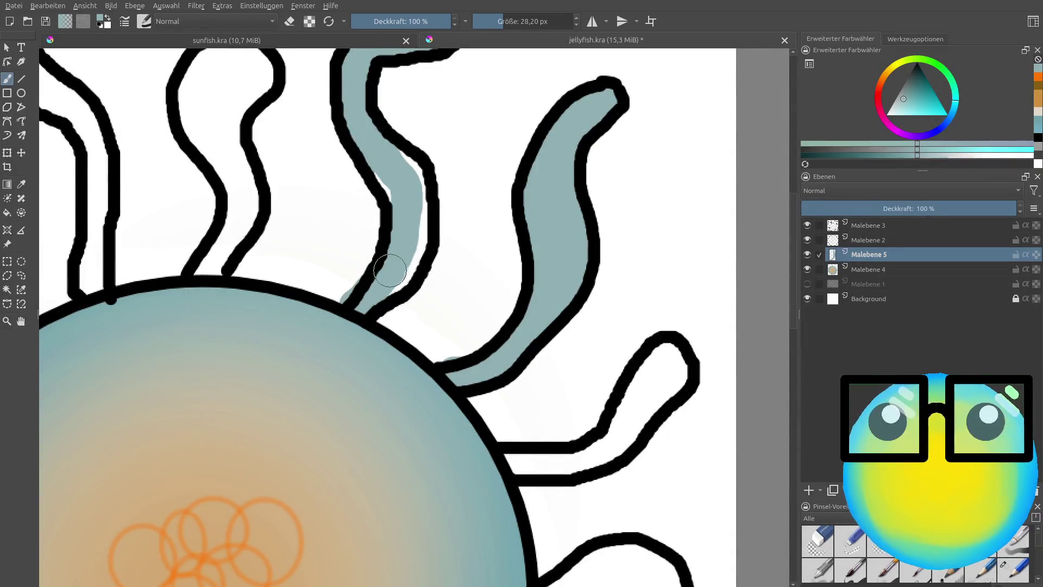
drag(390, 270, 405, 210)
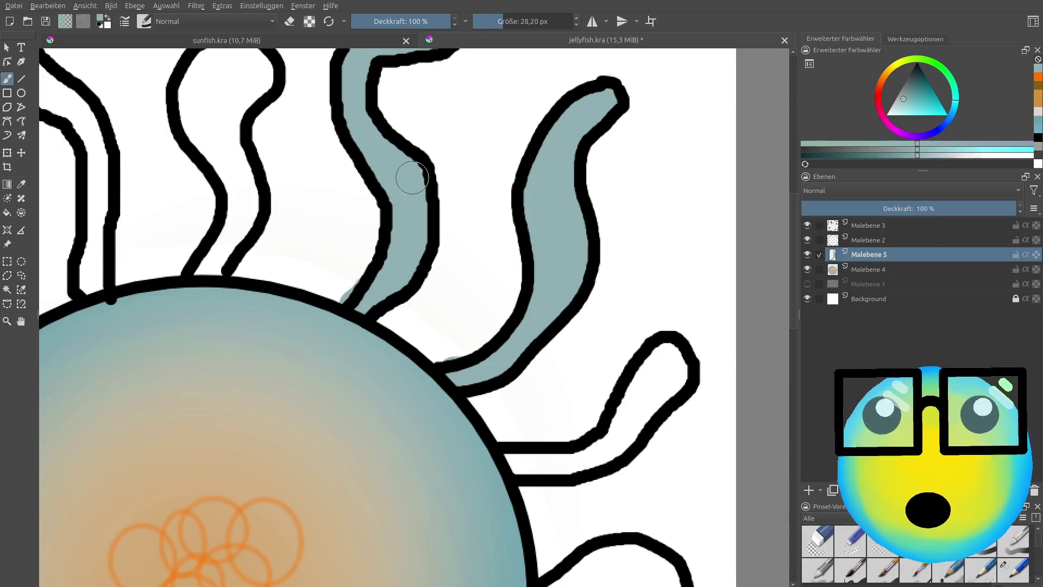
Step: Fill the right tentacle up to its tip and the short right-side tentacle with teal
key(e)
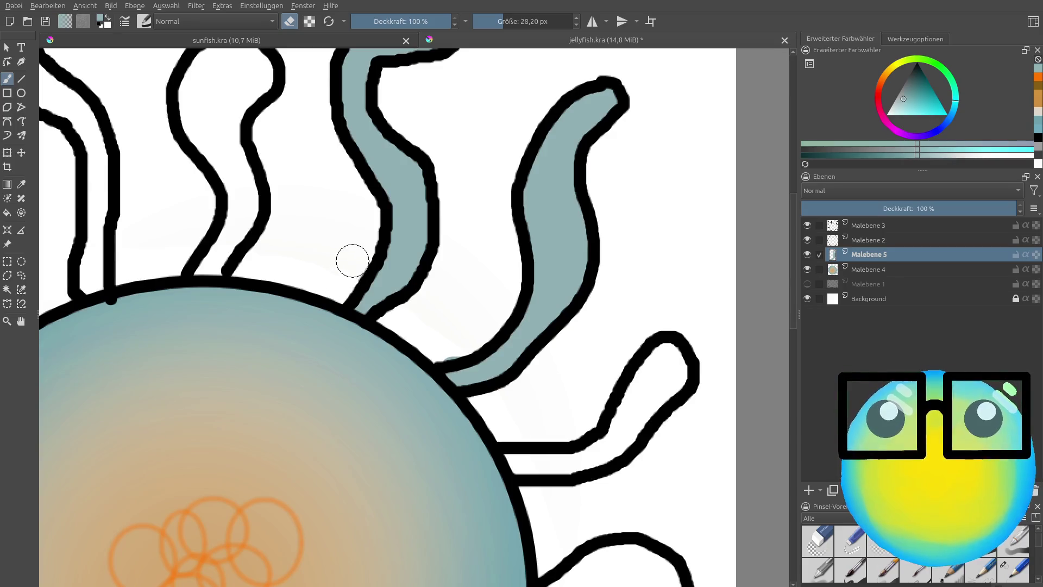
scroll(353, 261, down, 6)
scroll(394, 241, up, 2)
scroll(394, 241, up, 4)
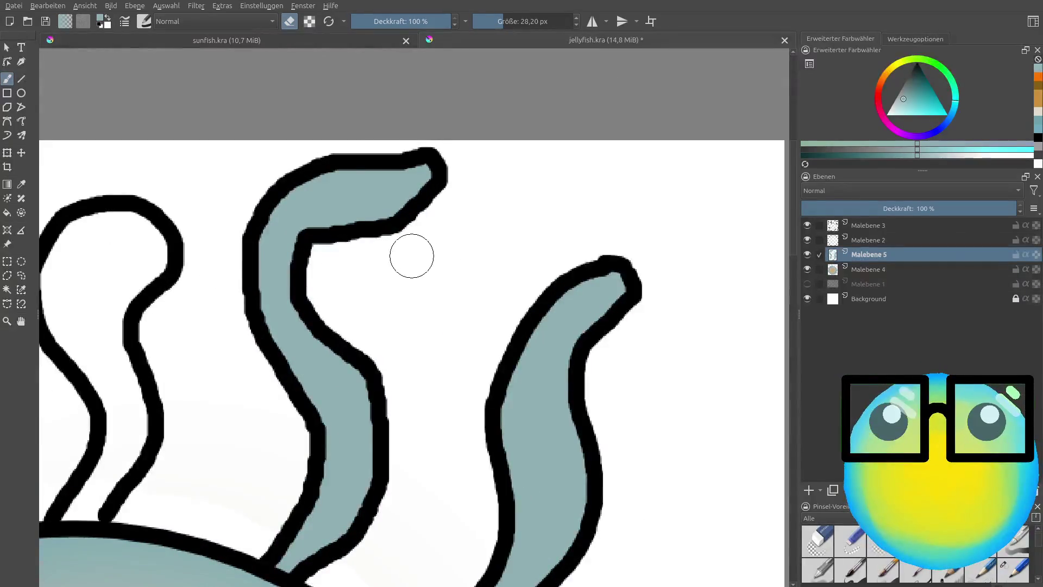
scroll(411, 256, down, 5)
scroll(465, 426, up, 5)
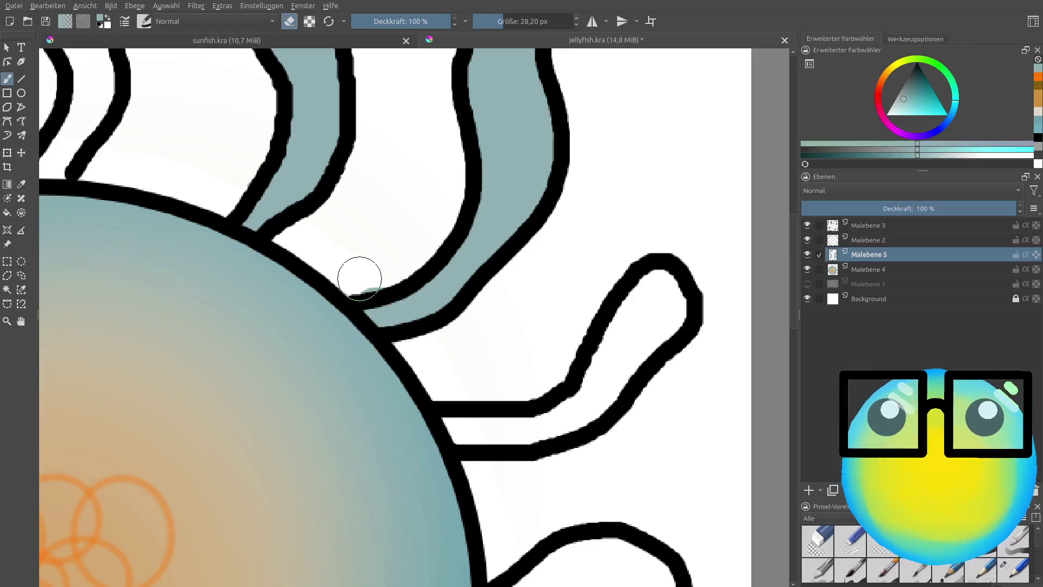
key(e)
mouse_move(526, 425)
mouse_down()
mouse_move(665, 298)
mouse_move(557, 418)
mouse_up()
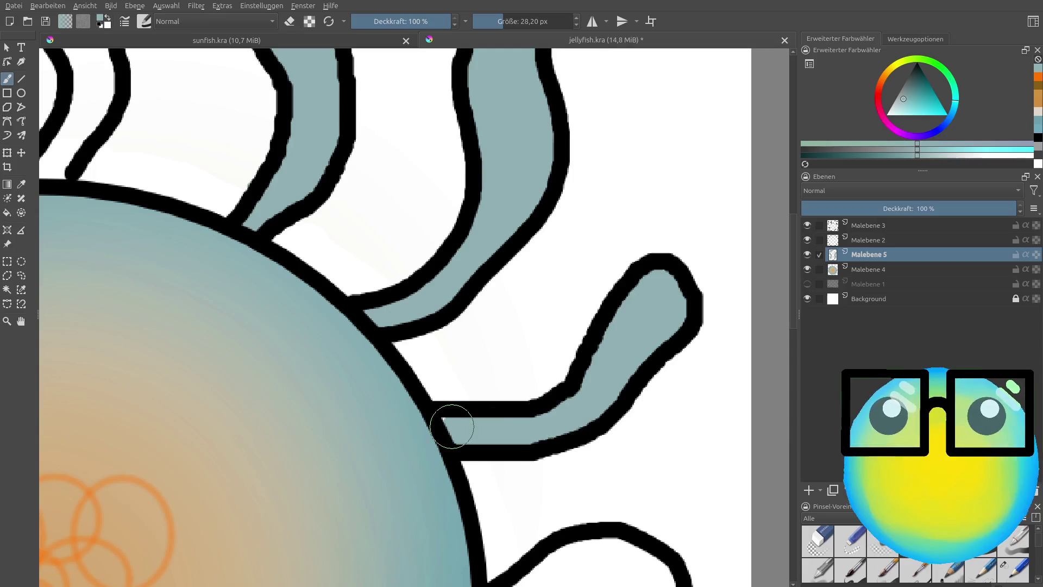
scroll(452, 426, down, 5)
scroll(512, 431, up, 5)
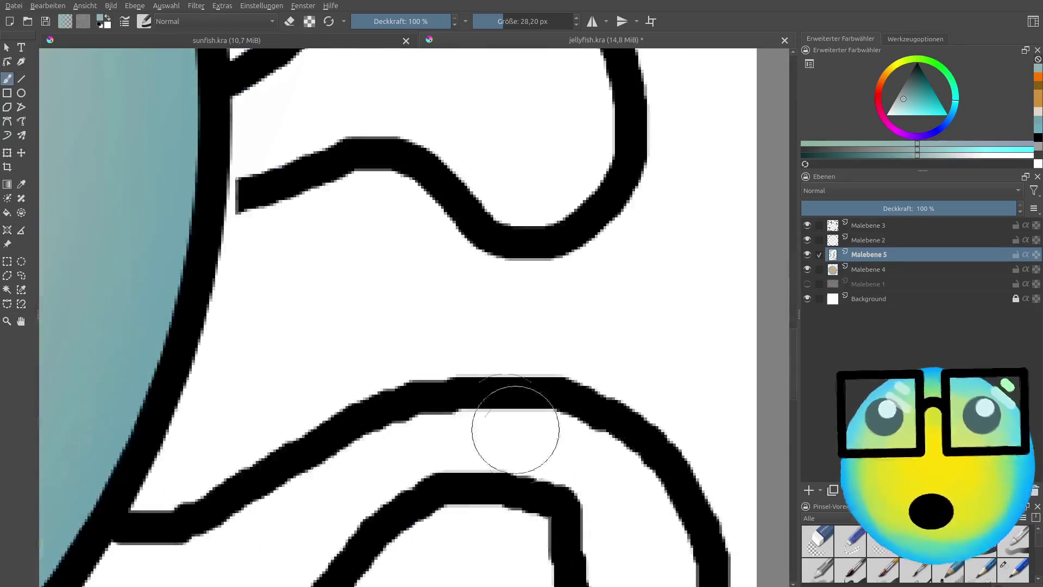
scroll(380, 217, down, 4)
scroll(366, 199, up, 3)
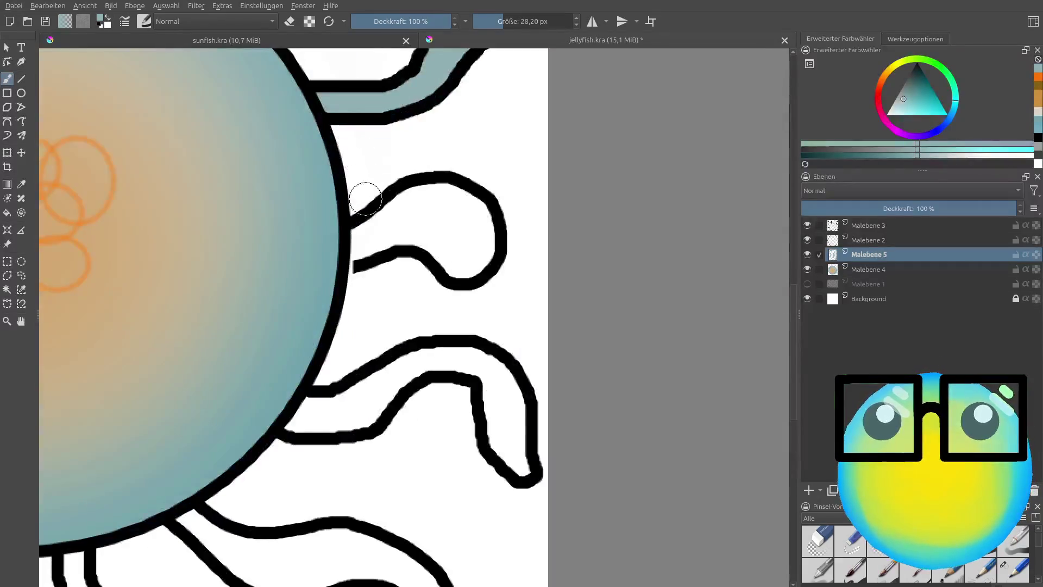
drag(357, 252, 469, 207)
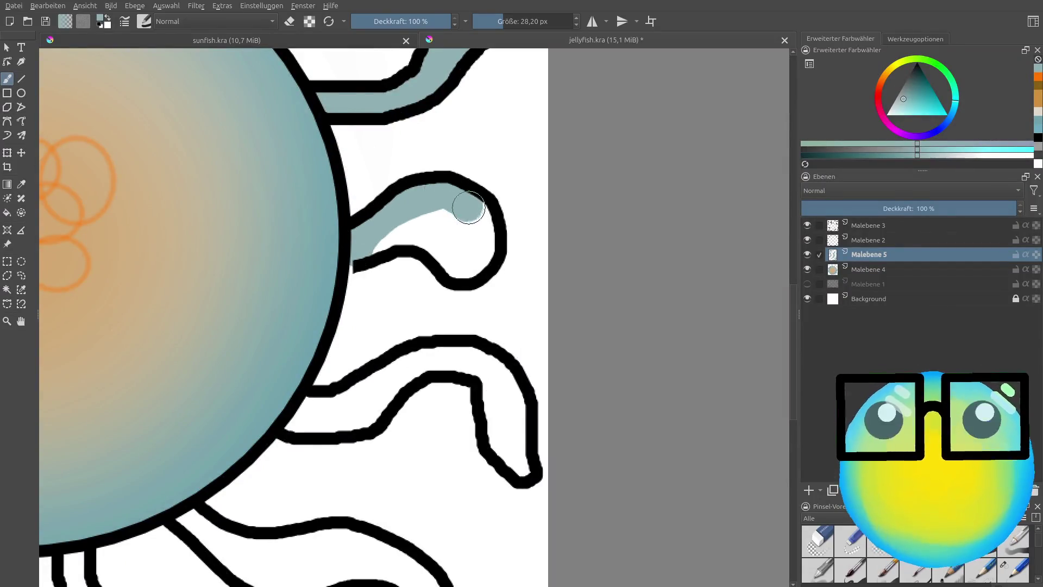
mouse_move(486, 225)
mouse_down()
mouse_move(480, 238)
mouse_move(454, 232)
mouse_up()
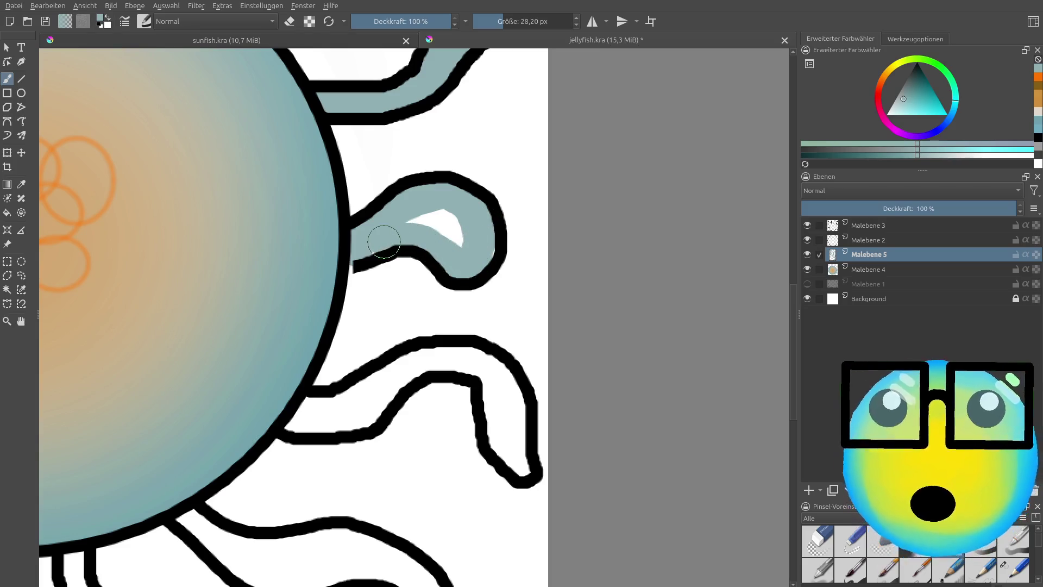
Step: Paint teal through the next two lower tentacles, including the second one's tip
scroll(389, 496, up, 1)
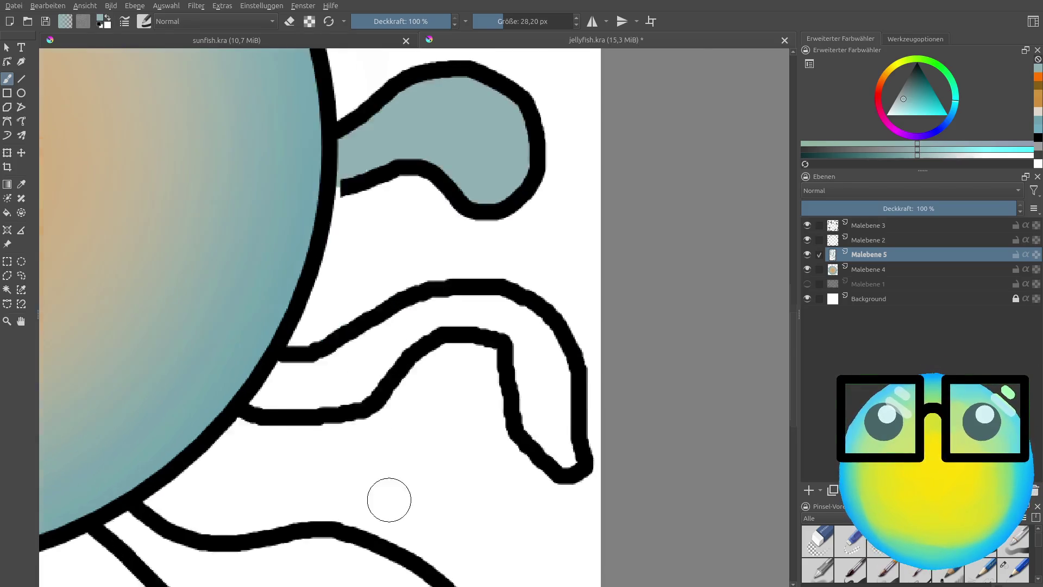
scroll(249, 343, up, 1)
mouse_move(207, 338)
mouse_down()
mouse_move(421, 246)
mouse_move(280, 298)
mouse_move(550, 227)
mouse_move(639, 409)
mouse_move(638, 298)
mouse_up()
scroll(596, 337, down, 5)
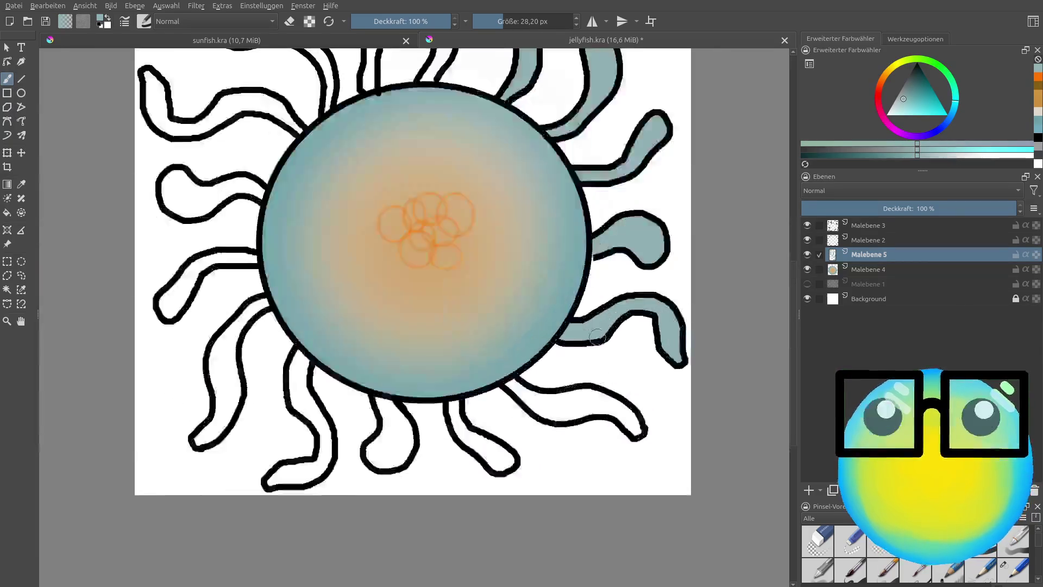
scroll(596, 336, up, 5)
scroll(543, 353, up, 2)
scroll(491, 369, down, 3)
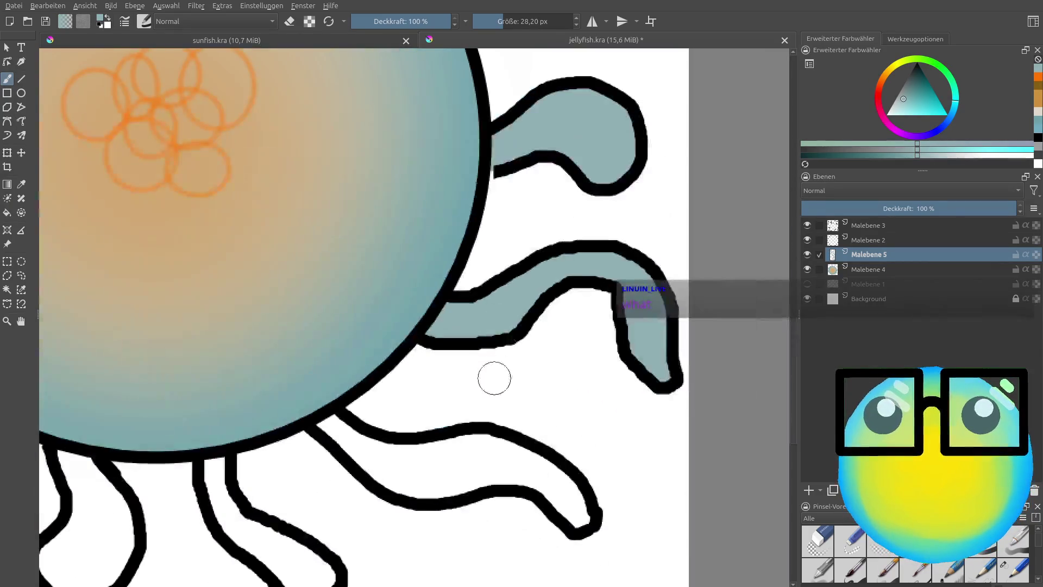
scroll(373, 500, up, 4)
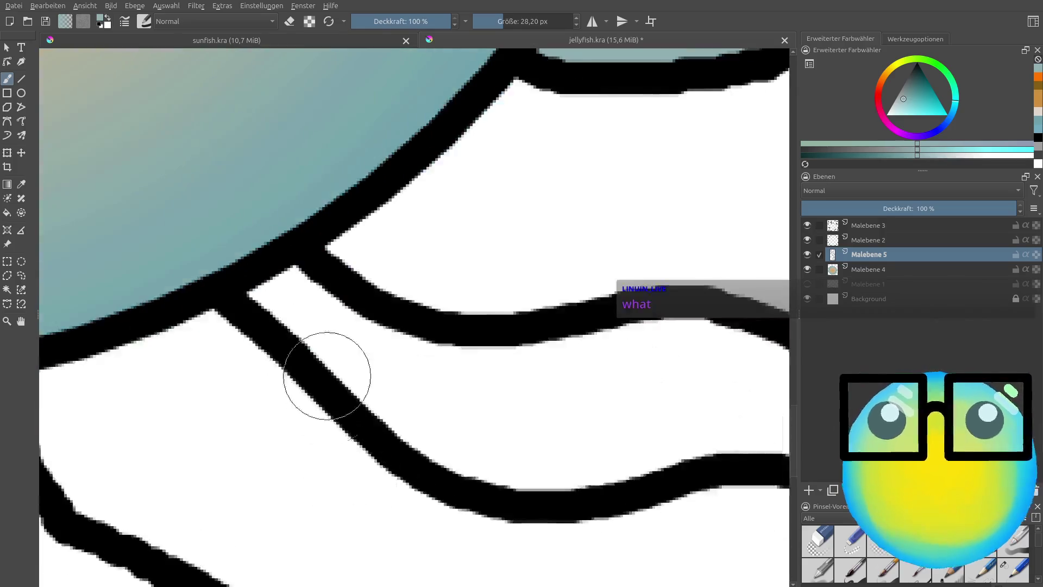
mouse_move(275, 292)
mouse_down()
mouse_move(416, 382)
mouse_move(624, 447)
mouse_up()
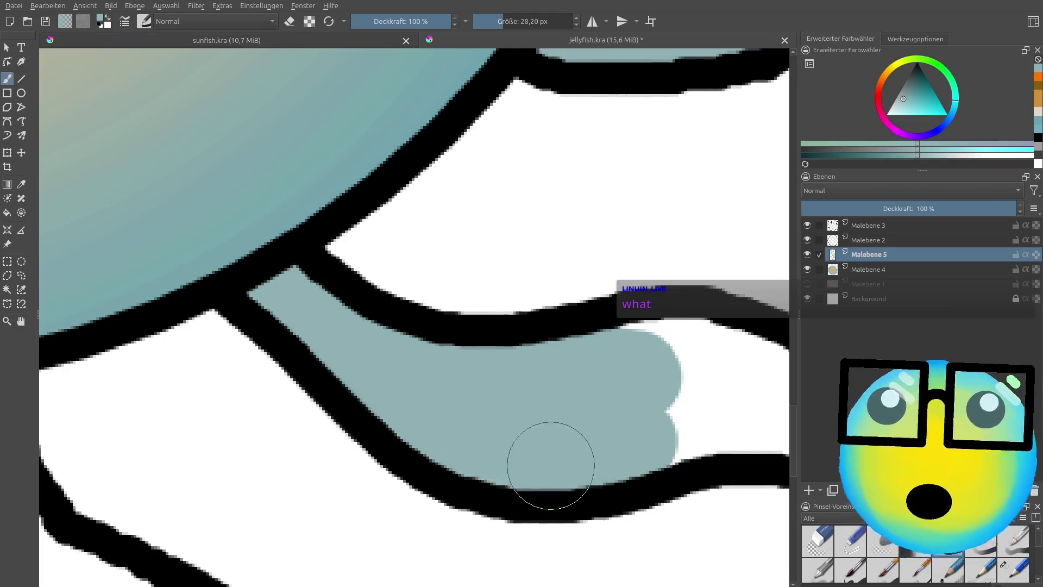
scroll(565, 453, down, 4)
mouse_move(706, 489)
mouse_down()
mouse_move(658, 448)
mouse_move(564, 447)
mouse_up()
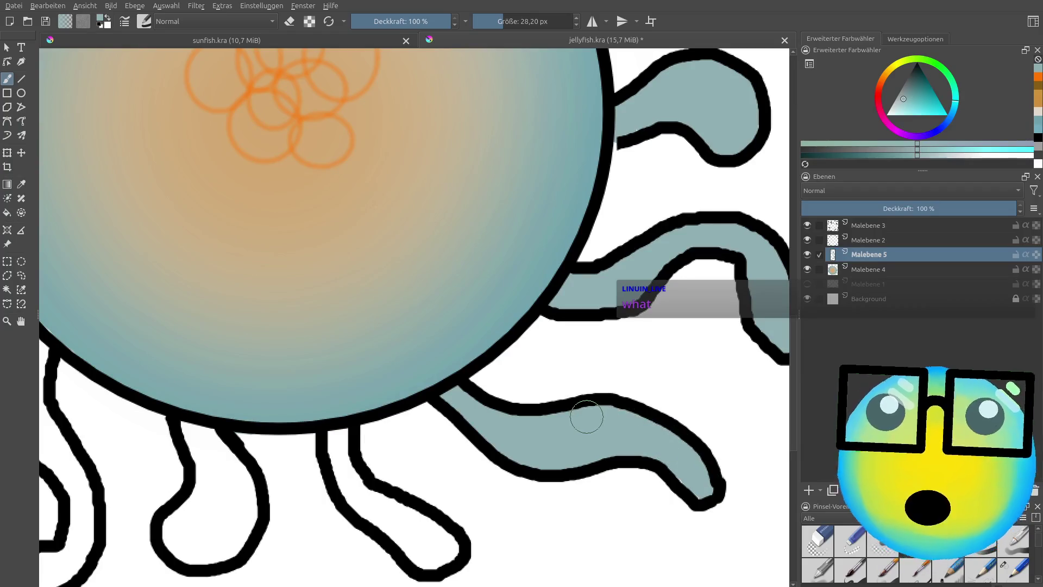
scroll(655, 459, up, 1)
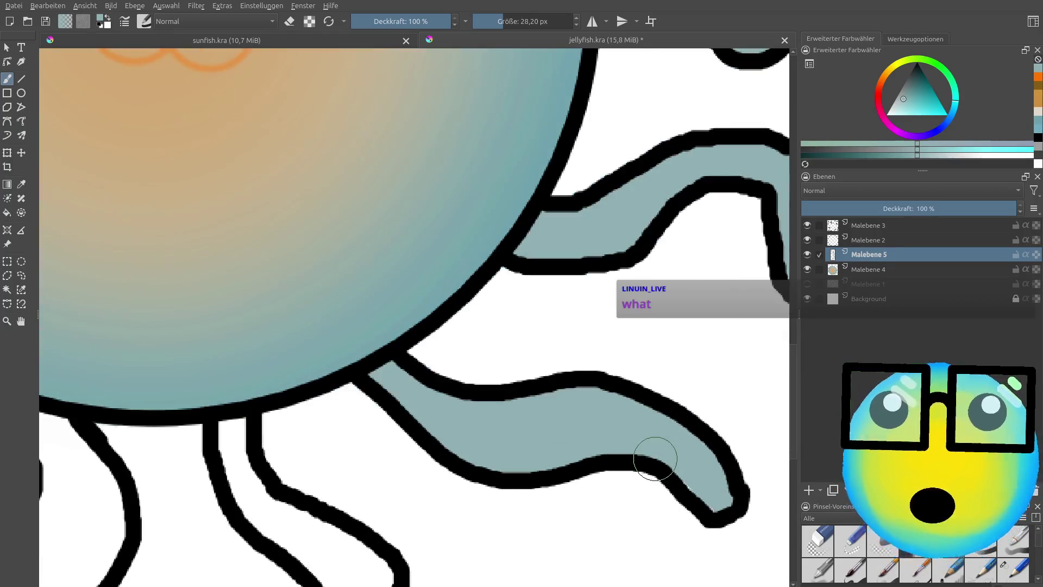
scroll(501, 413, up, 3)
scroll(384, 461, down, 4)
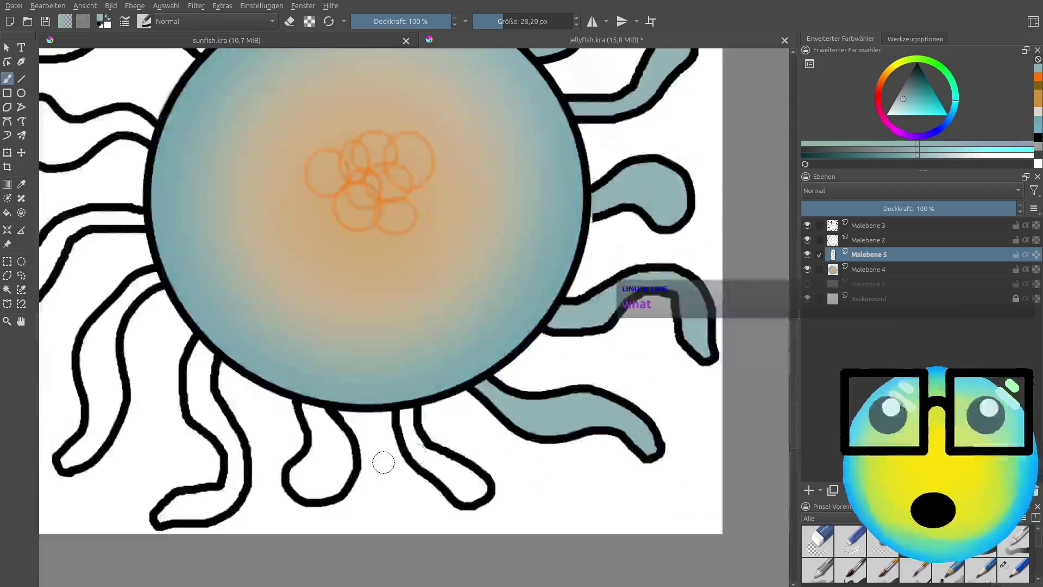
scroll(417, 473, up, 3)
Step: Fill the tentacle below the bell and the left-side lower tentacles with teal to their tips
mouse_move(392, 269)
mouse_down()
mouse_move(404, 345)
mouse_move(466, 435)
mouse_move(554, 500)
mouse_move(592, 505)
mouse_move(602, 485)
mouse_move(466, 407)
mouse_up()
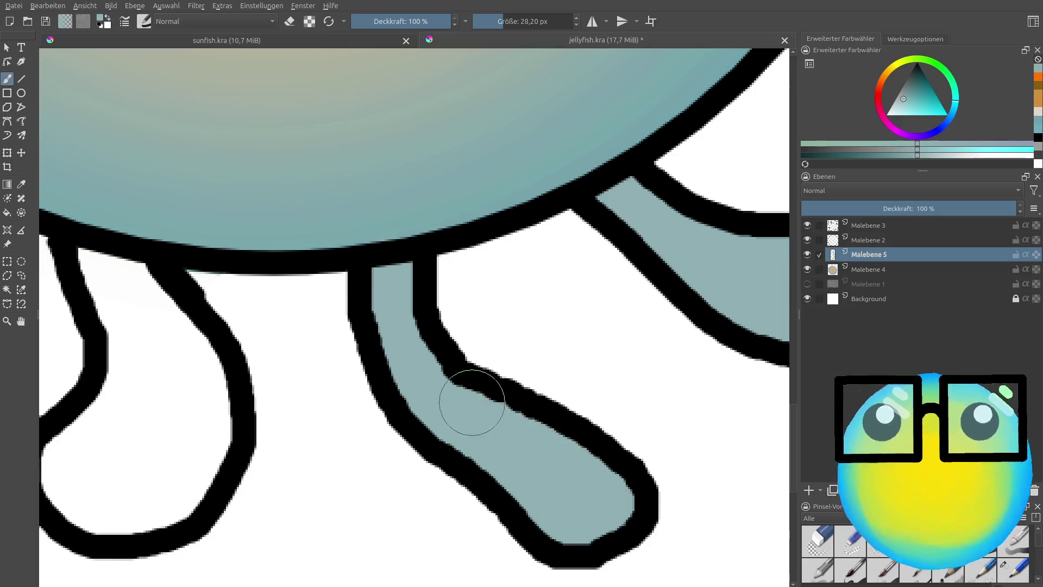
mouse_move(104, 260)
mouse_down()
mouse_move(116, 349)
mouse_move(77, 438)
mouse_move(98, 500)
mouse_move(184, 469)
mouse_move(163, 338)
mouse_move(151, 435)
mouse_move(134, 450)
mouse_up()
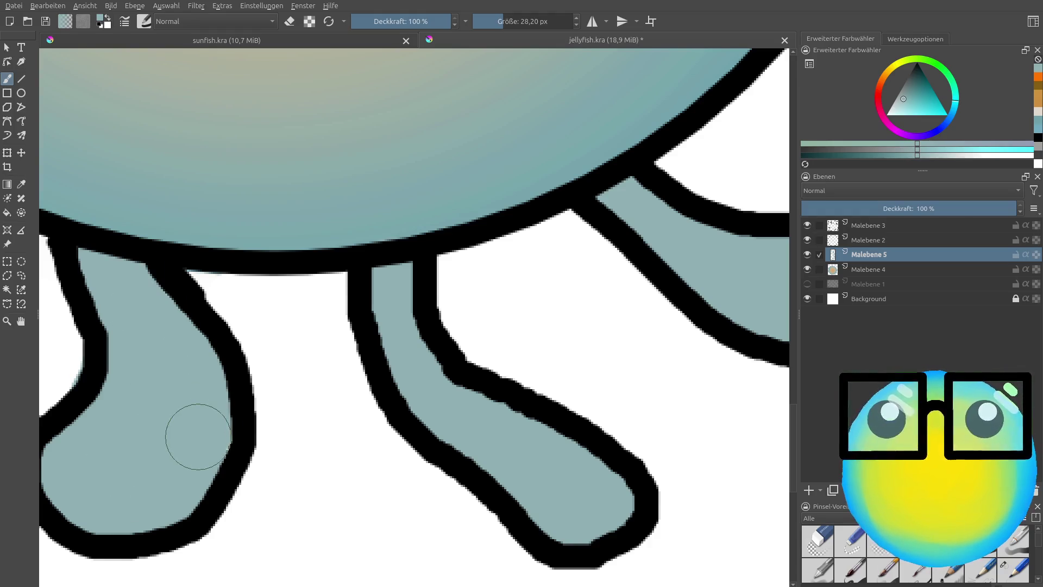
scroll(162, 351, down, 5)
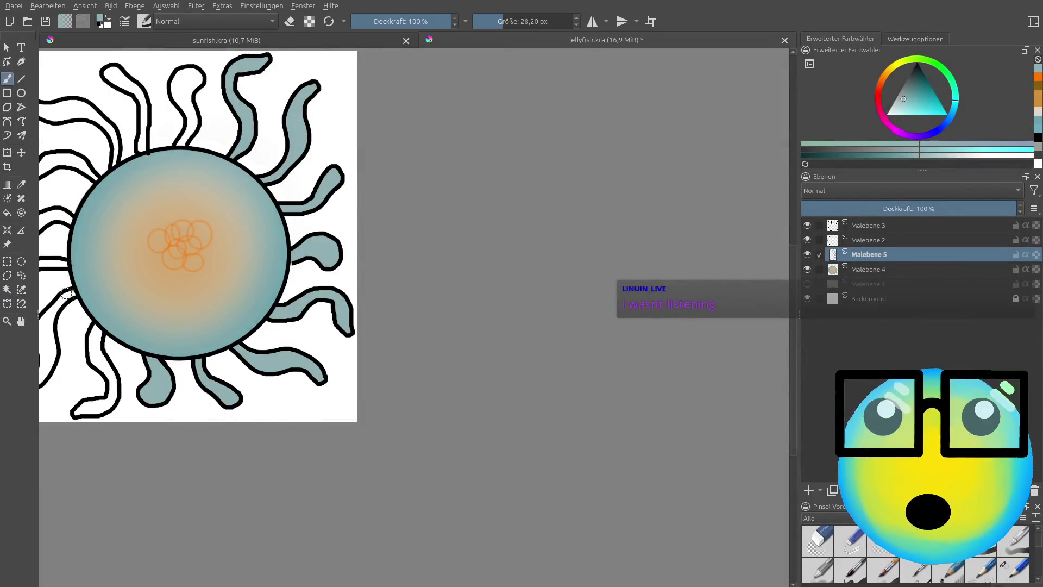
scroll(62, 296, up, 5)
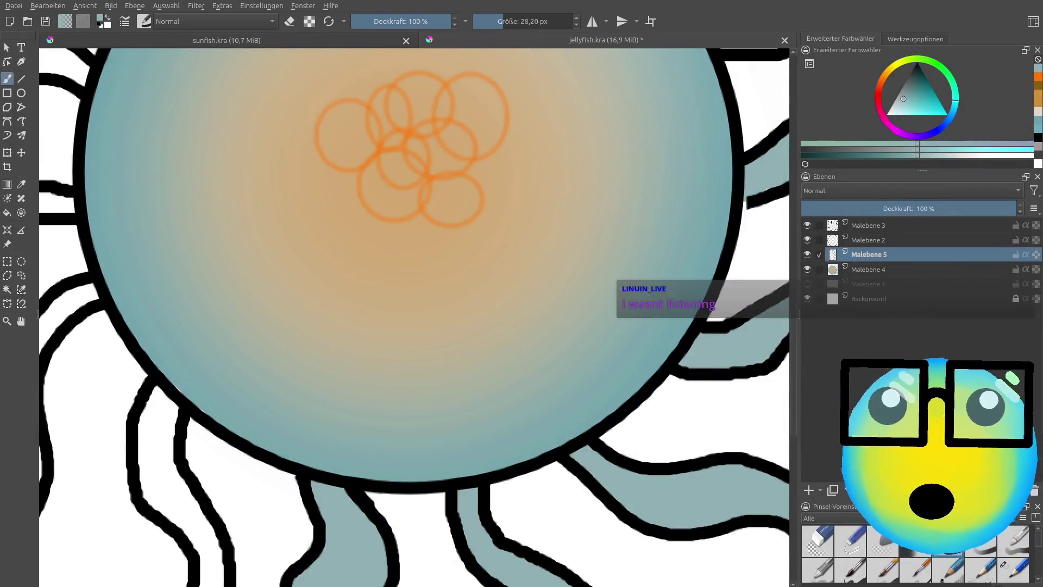
drag(153, 441, 398, 441)
scroll(398, 441, down, 5)
scroll(419, 414, up, 5)
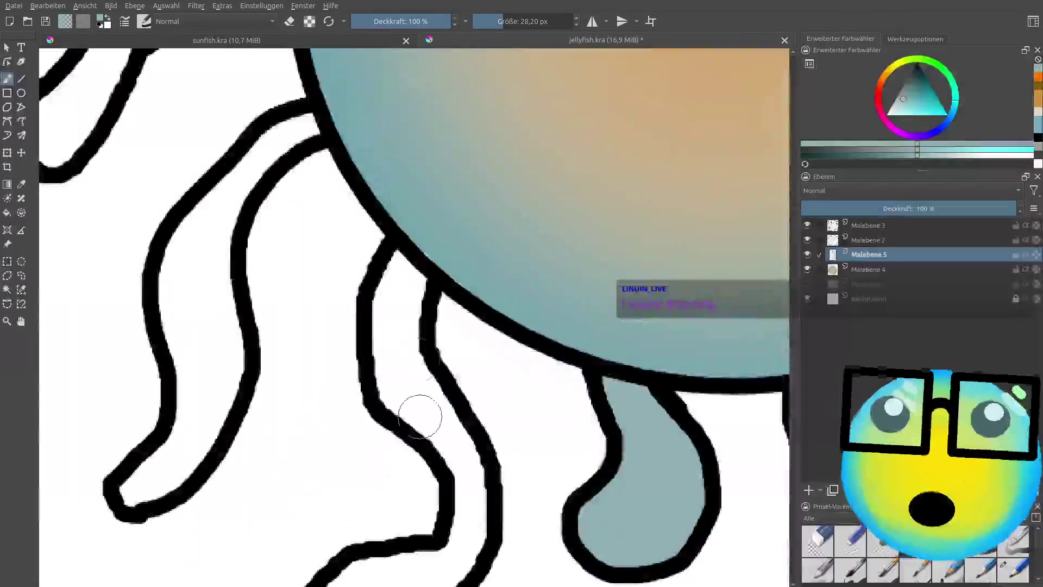
drag(405, 255, 395, 325)
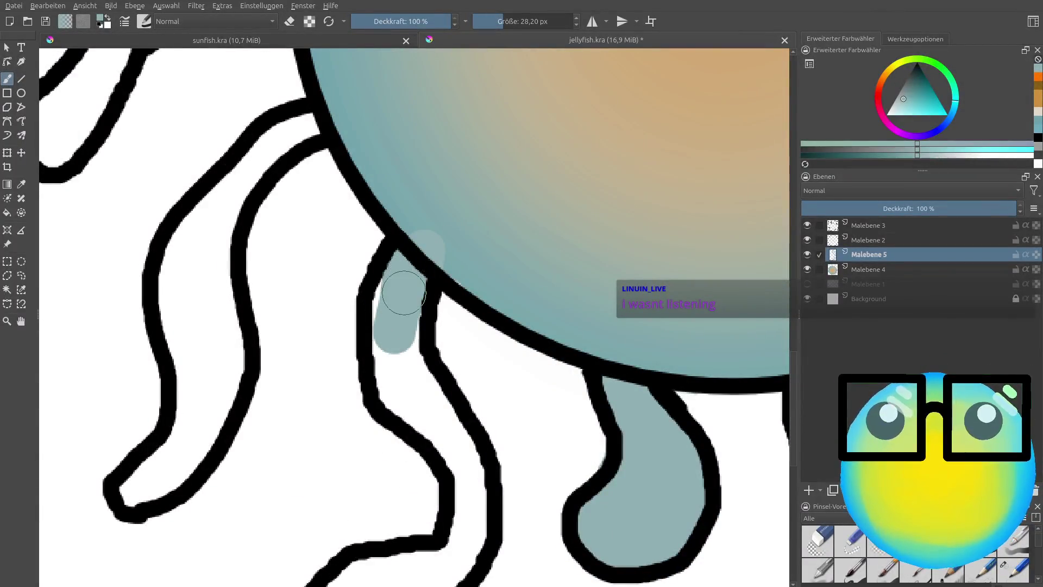
key(ctrl+z)
drag(410, 261, 389, 374)
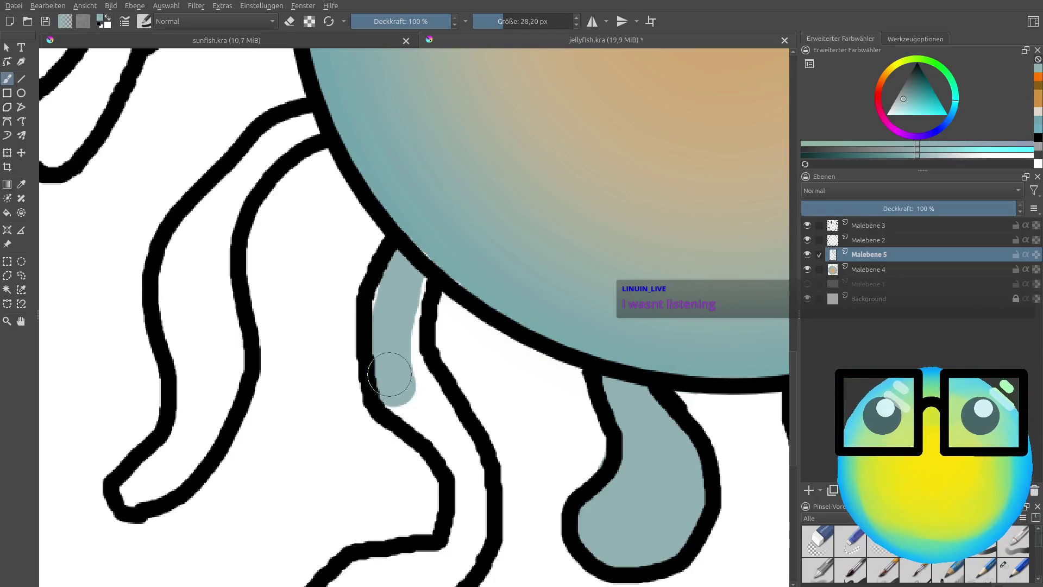
drag(408, 263, 448, 431)
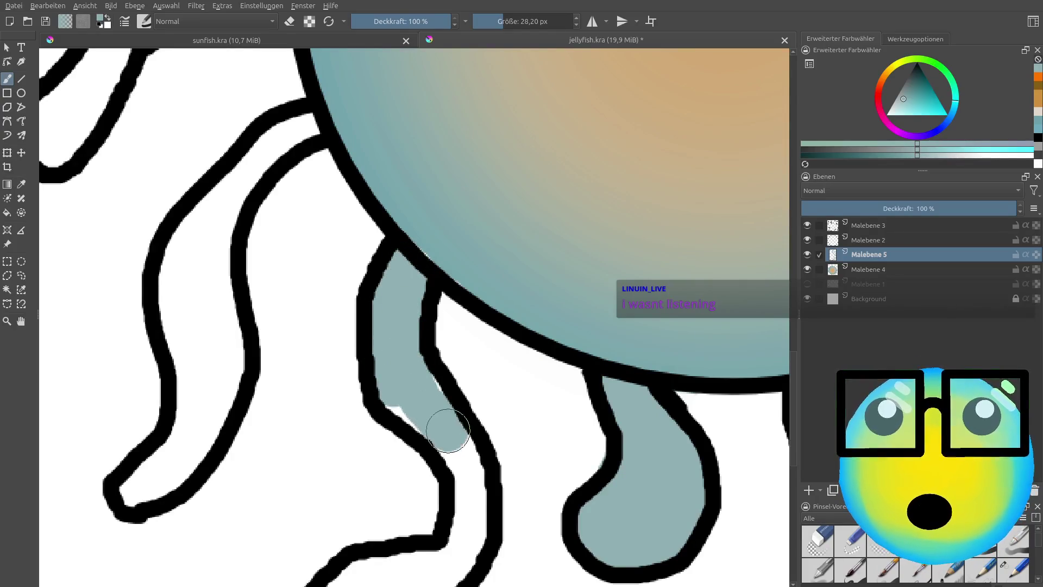
drag(433, 424, 472, 487)
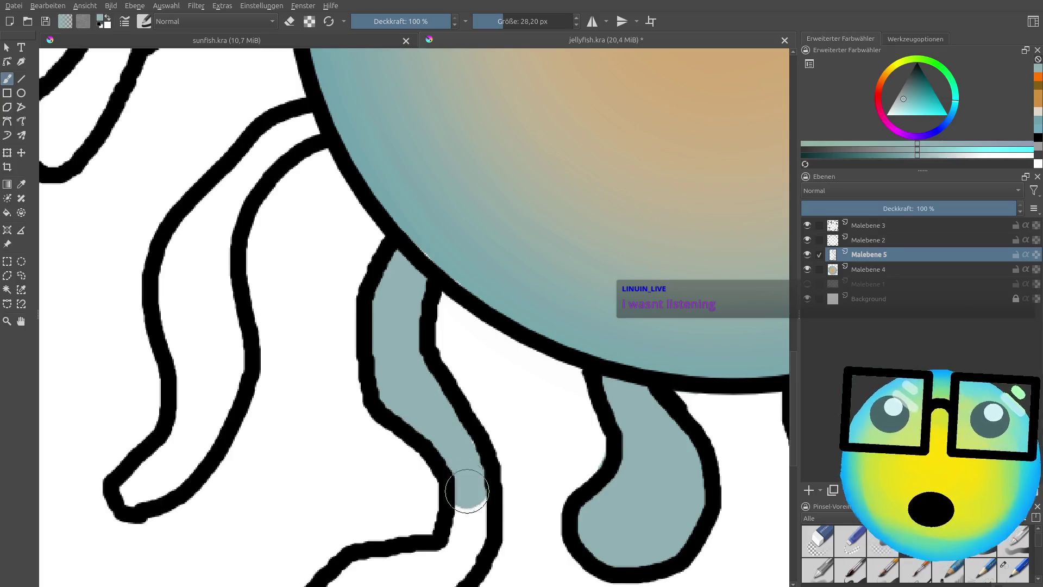
scroll(463, 429, down, 5)
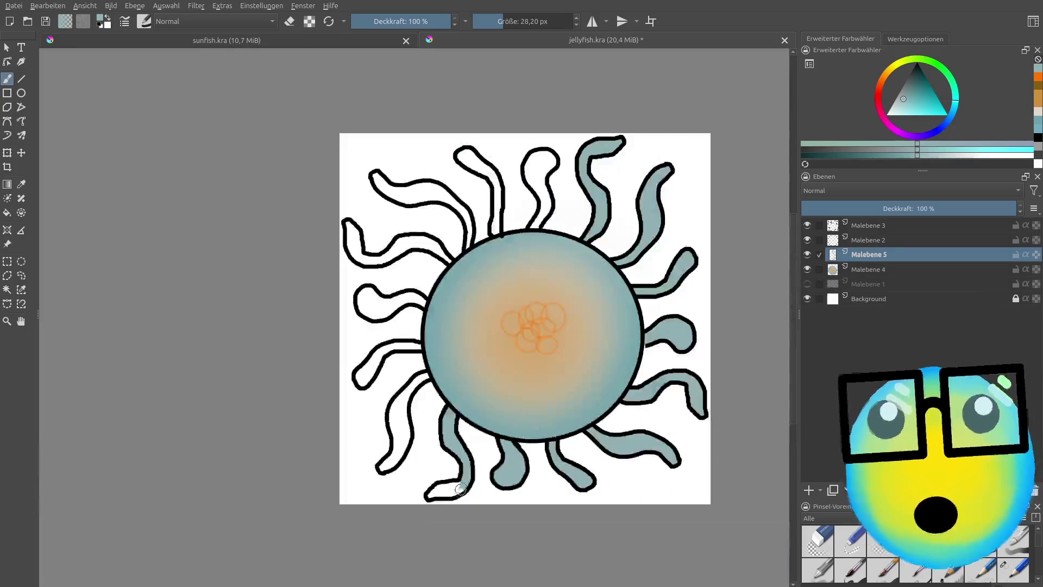
Step: Paint teal into the lower-left tentacle toward its tip
scroll(435, 430, up, 2)
scroll(435, 430, up, 4)
drag(403, 417, 478, 380)
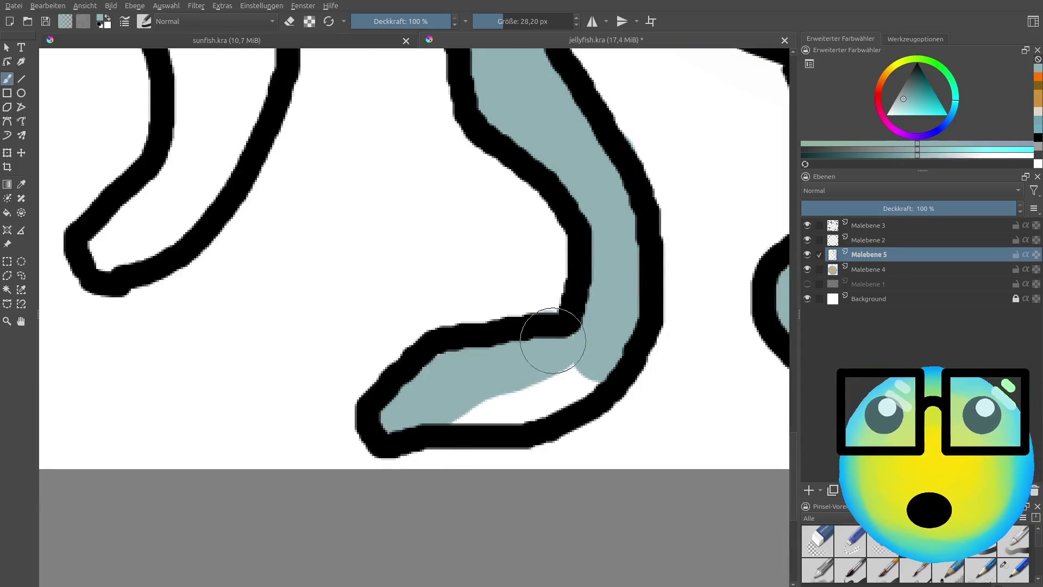
key(e)
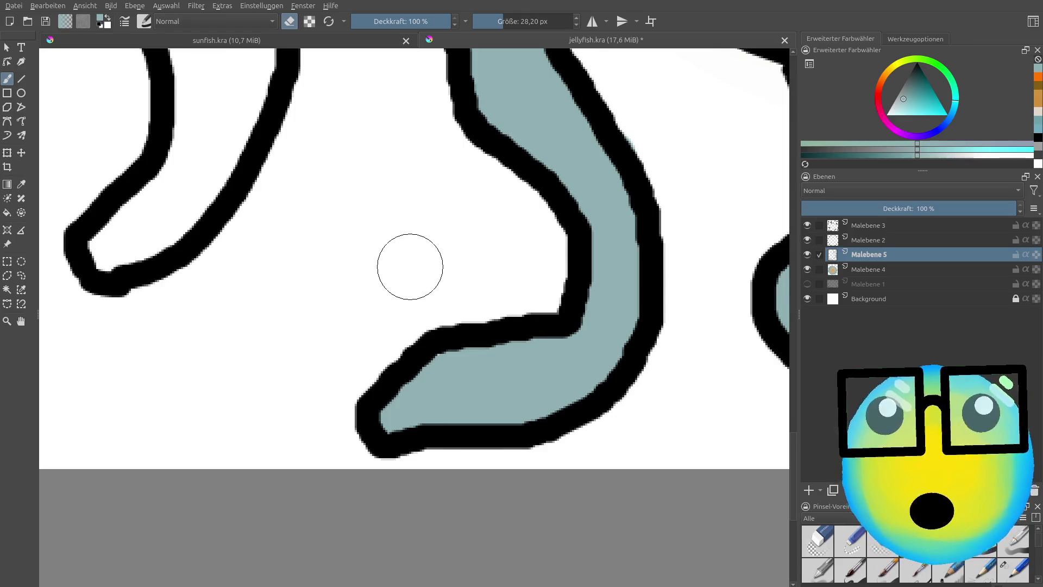
scroll(409, 267, down, 5)
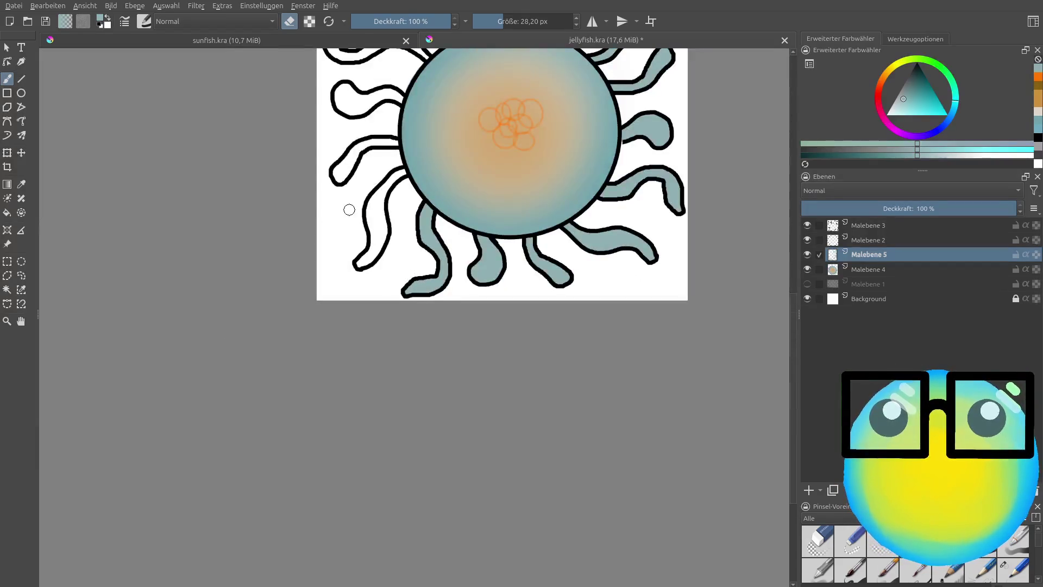
scroll(349, 210, up, 5)
scroll(571, 168, down, 2)
scroll(750, 109, up, 2)
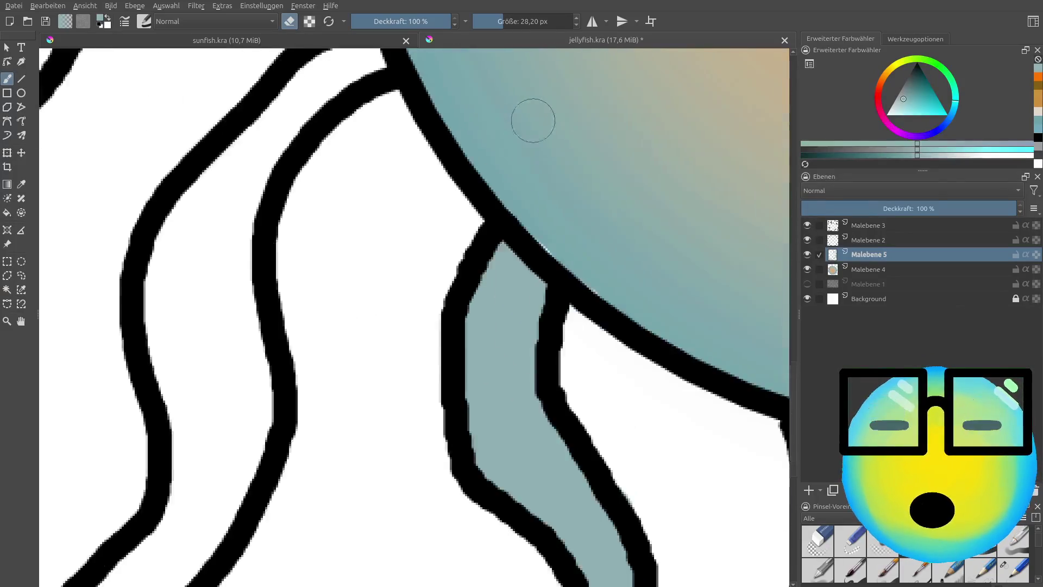
scroll(373, 121, down, 2)
Step: Fill the left tentacle teal from the bell to its white tip, undoing a misplaced stroke
mouse_move(417, 76)
mouse_down()
mouse_move(316, 291)
mouse_move(334, 270)
mouse_move(306, 377)
mouse_up()
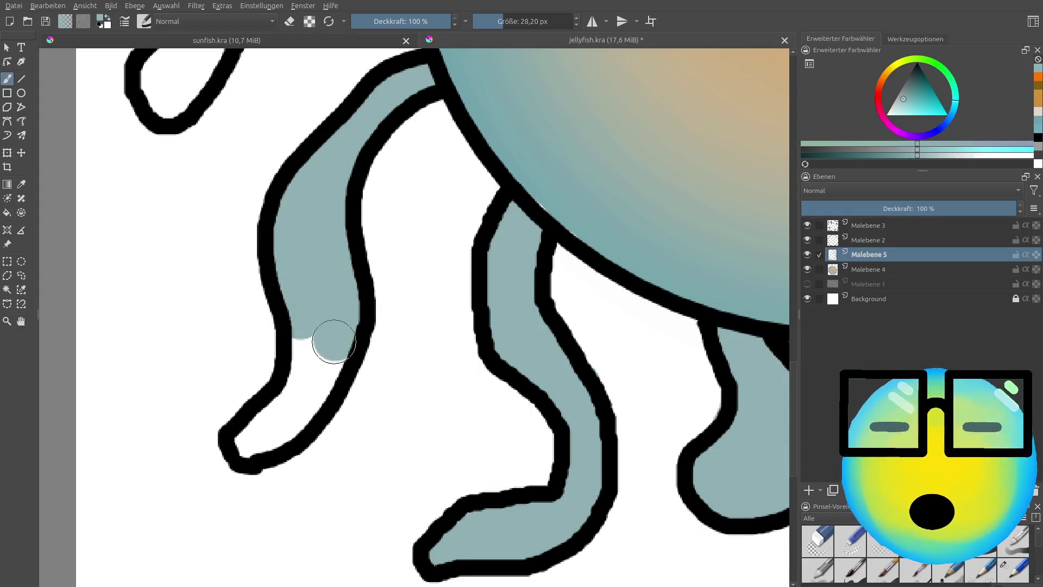
drag(251, 436, 327, 358)
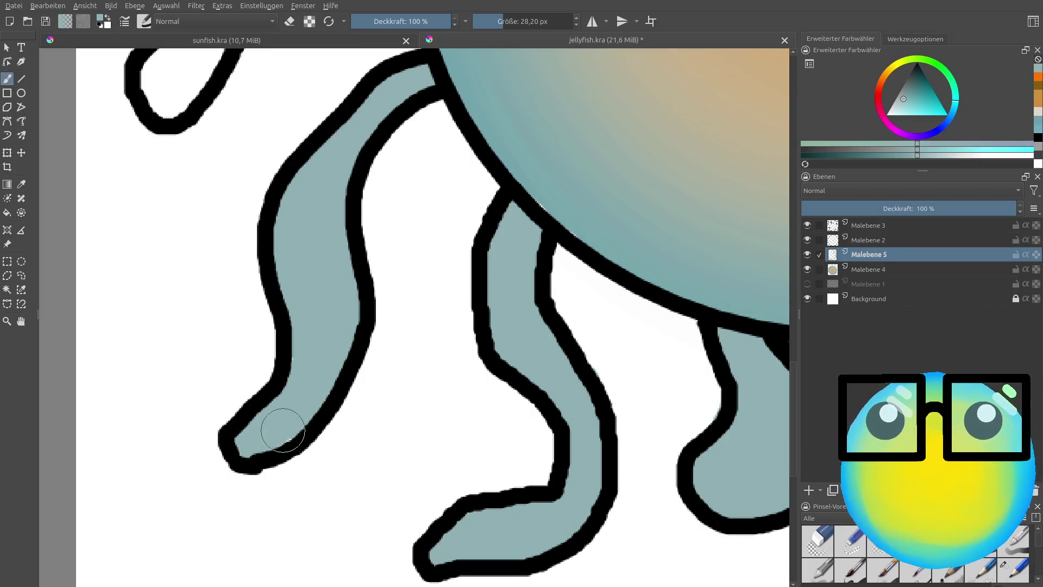
scroll(307, 336, down, 5)
scroll(284, 304, up, 2)
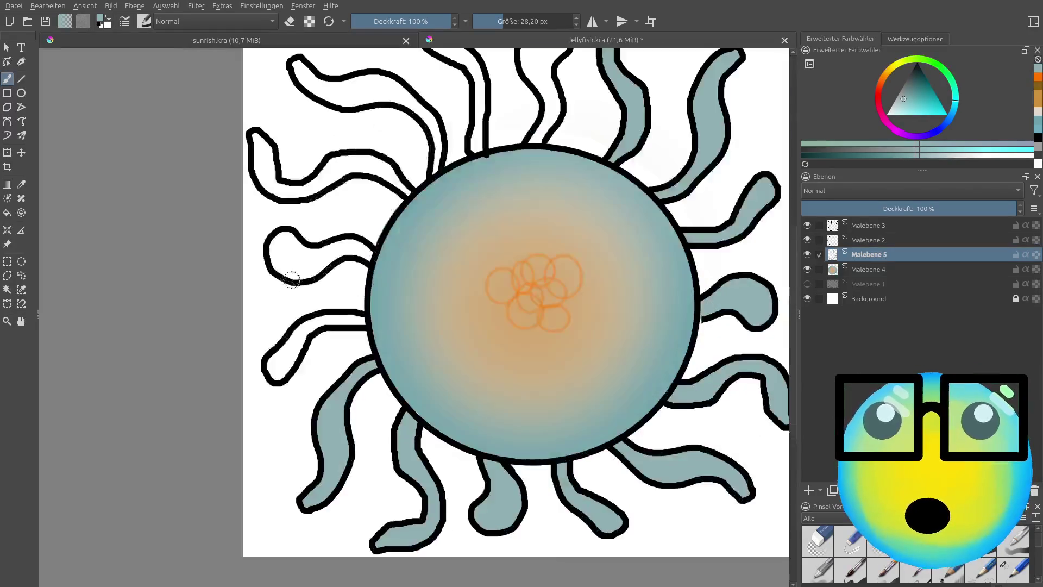
scroll(286, 353, up, 2)
drag(251, 389, 455, 251)
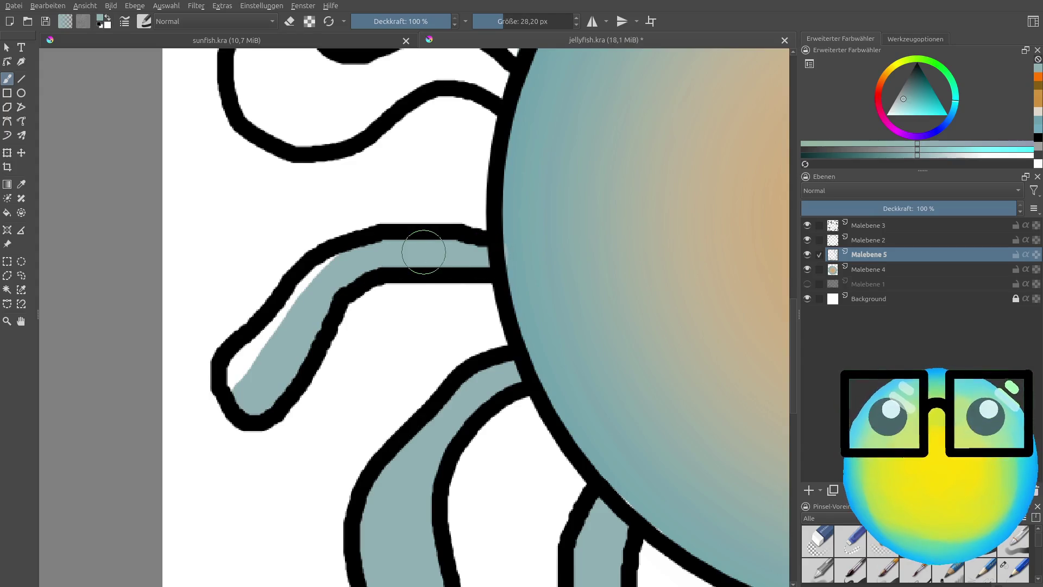
key(ctrl+z)
Step: Repaint the left tentacle teal and fill the curled upper-left tentacle out to its tip
mouse_move(478, 256)
mouse_down()
mouse_move(245, 380)
mouse_move(342, 285)
mouse_up()
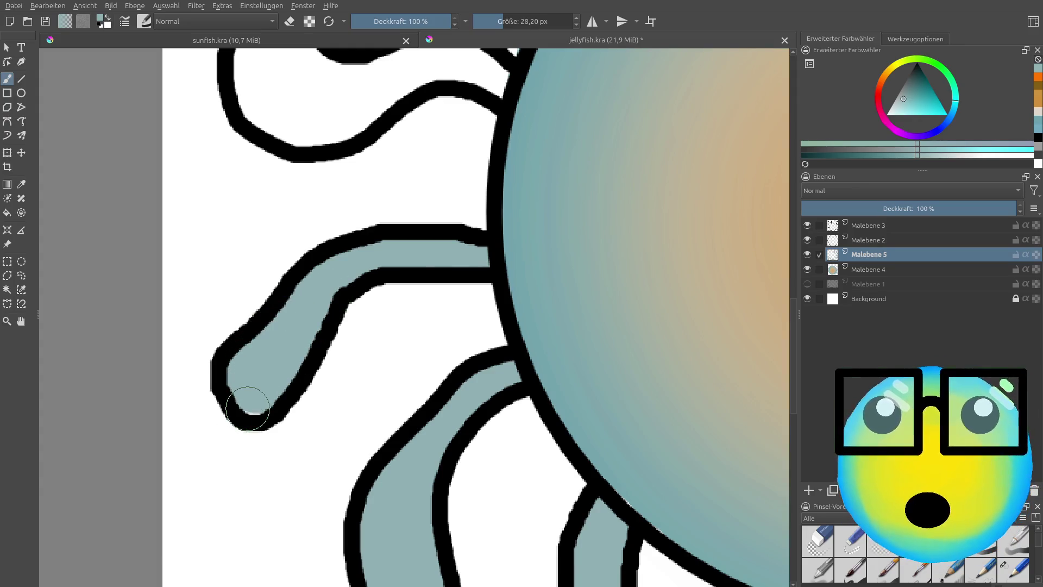
scroll(299, 321, down, 5)
scroll(318, 220, up, 4)
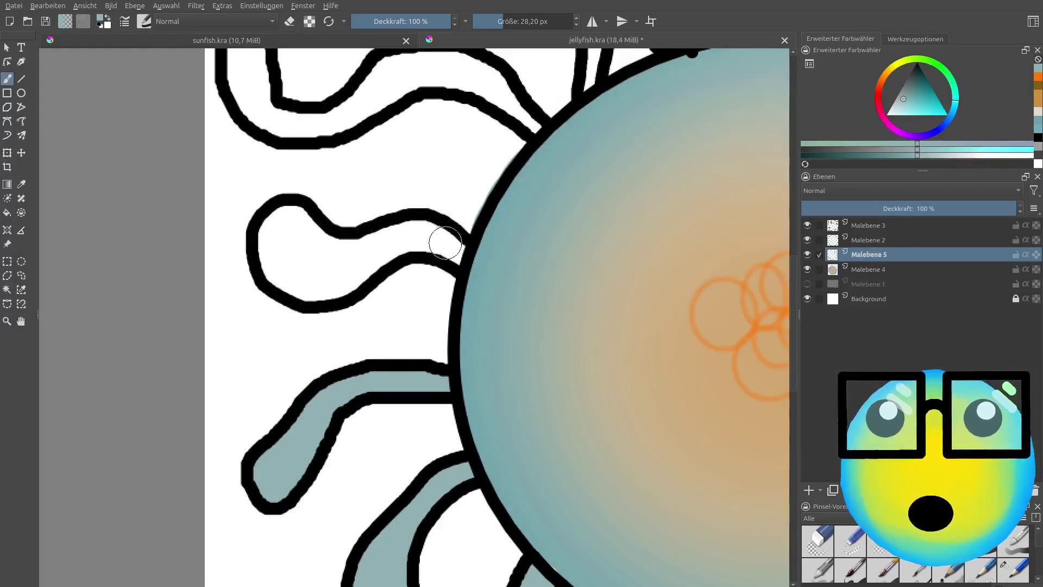
mouse_move(458, 248)
mouse_down()
mouse_move(266, 235)
mouse_move(284, 275)
mouse_move(355, 278)
mouse_move(291, 252)
mouse_up()
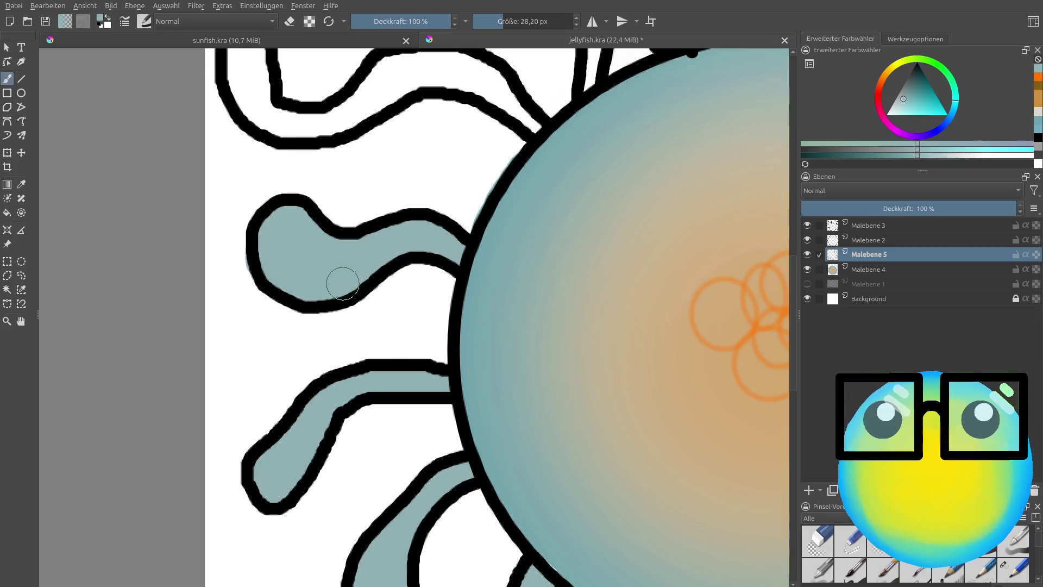
Step: Fill a tentacle teal from its base beside the bell out to its tip
scroll(342, 283, down, 5)
scroll(321, 163, up, 3)
scroll(457, 285, up, 2)
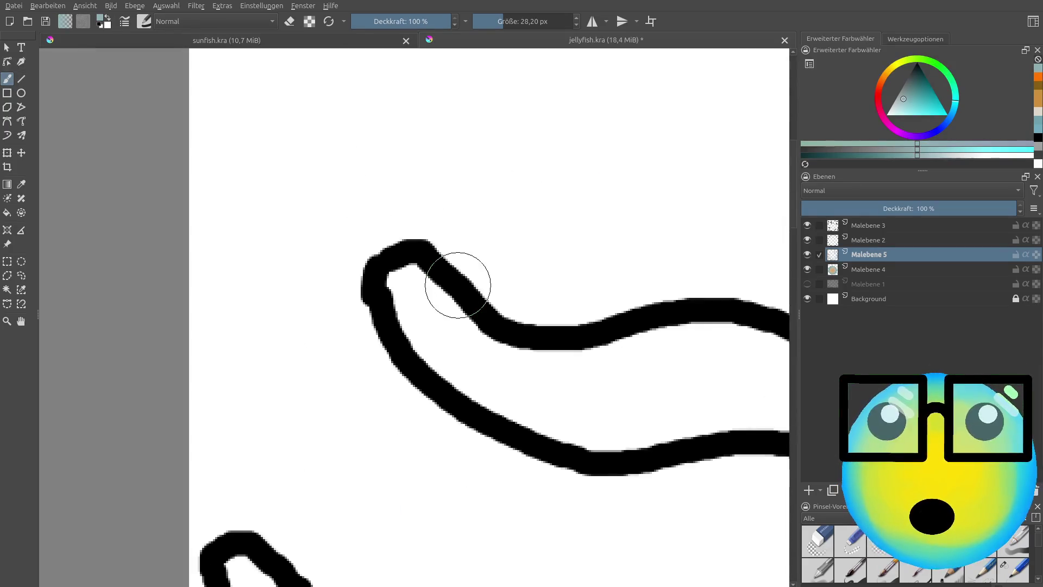
scroll(533, 373, down, 1)
scroll(612, 454, down, 3)
scroll(482, 396, up, 3)
mouse_move(482, 396)
mouse_down()
mouse_move(476, 369)
mouse_move(415, 338)
mouse_move(344, 362)
mouse_up()
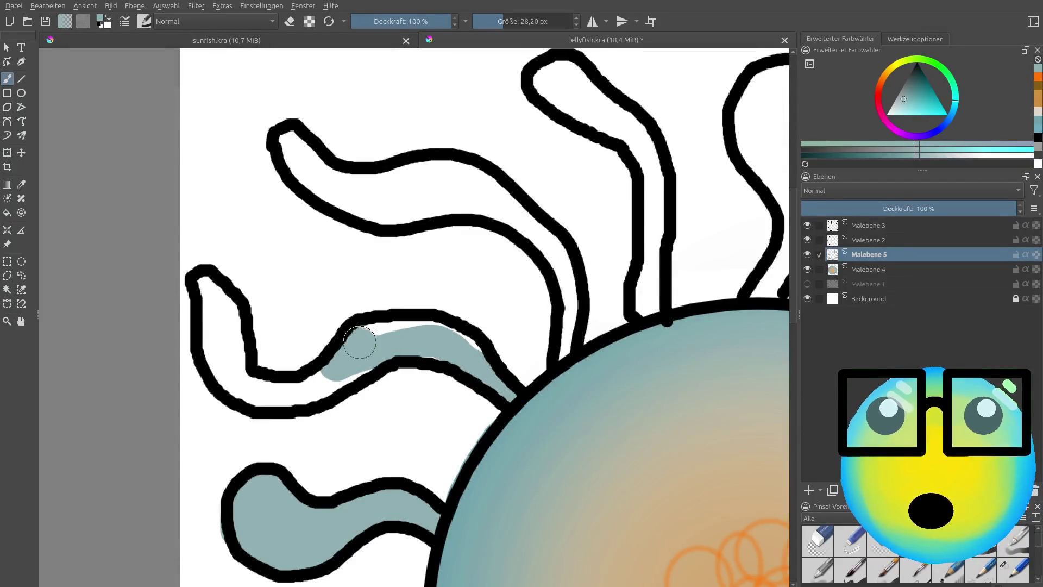
mouse_move(471, 355)
mouse_down()
mouse_move(400, 349)
mouse_move(256, 396)
mouse_move(212, 340)
mouse_up()
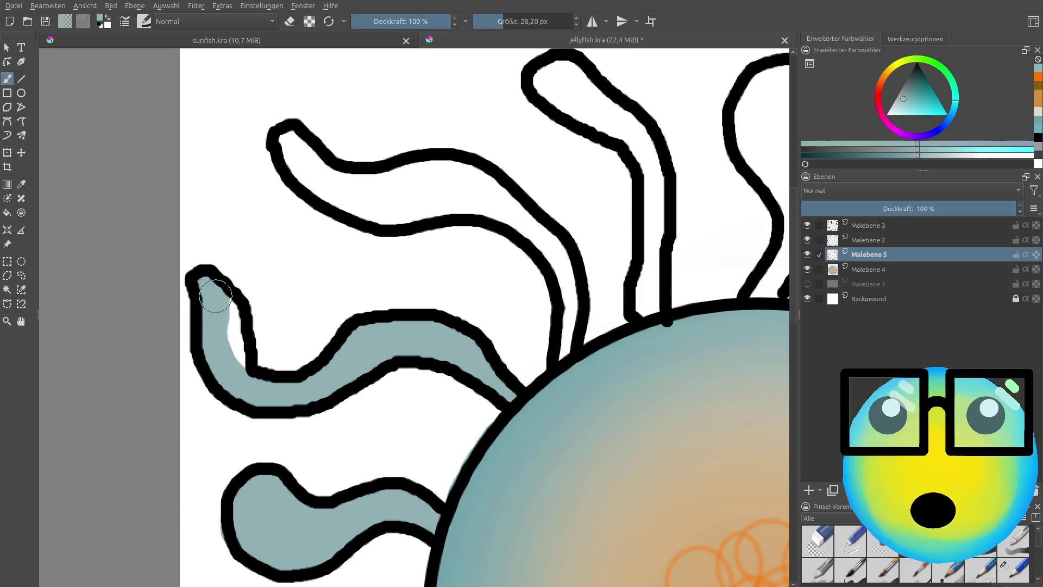
Step: Paint the upper-left tentacle teal from its tip inward along its length
mouse_move(284, 138)
mouse_down()
mouse_move(361, 193)
mouse_move(425, 209)
mouse_move(419, 181)
mouse_move(335, 177)
mouse_up()
mouse_move(427, 173)
mouse_down()
mouse_move(508, 205)
mouse_move(535, 239)
mouse_move(563, 280)
mouse_move(562, 353)
mouse_up()
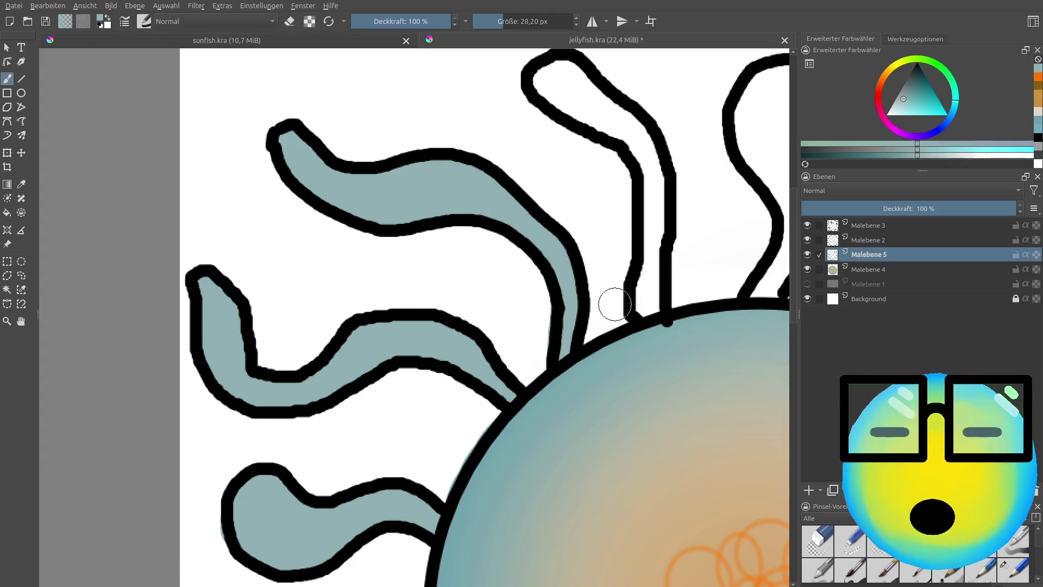
scroll(611, 302, down, 3)
scroll(707, 271, down, 2)
scroll(373, 332, up, 5)
scroll(353, 358, down, 1)
scroll(303, 373, up, 2)
scroll(315, 381, up, 2)
Step: Fill the left tentacle pair's base and the middle tentacle's top loop with teal
mouse_move(313, 413)
mouse_down()
mouse_move(315, 244)
mouse_move(284, 163)
mouse_move(196, 96)
mouse_move(186, 110)
mouse_move(260, 169)
mouse_up()
mouse_move(497, 141)
mouse_down()
mouse_move(522, 145)
mouse_move(524, 106)
mouse_move(465, 140)
mouse_move(513, 140)
mouse_move(507, 174)
mouse_move(465, 116)
mouse_move(445, 175)
mouse_move(496, 231)
mouse_move(466, 210)
mouse_move(516, 272)
mouse_move(486, 366)
mouse_up()
scroll(512, 301, down, 5)
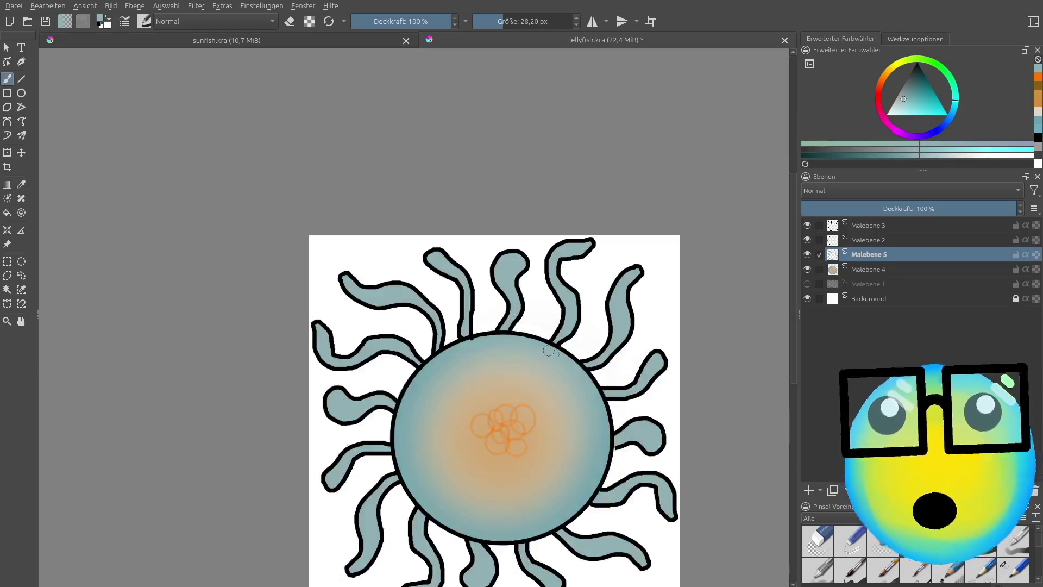
scroll(522, 326, down, 2)
scroll(544, 407, up, 1)
scroll(550, 445, up, 1)
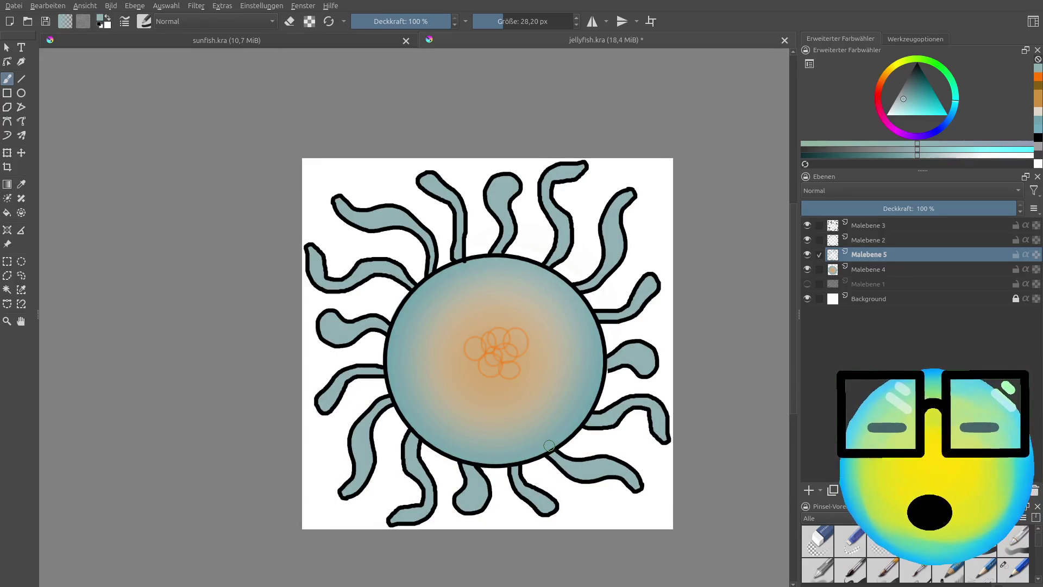
Step: Hide the white Background layer and save the jellyfish drawing
click(808, 299)
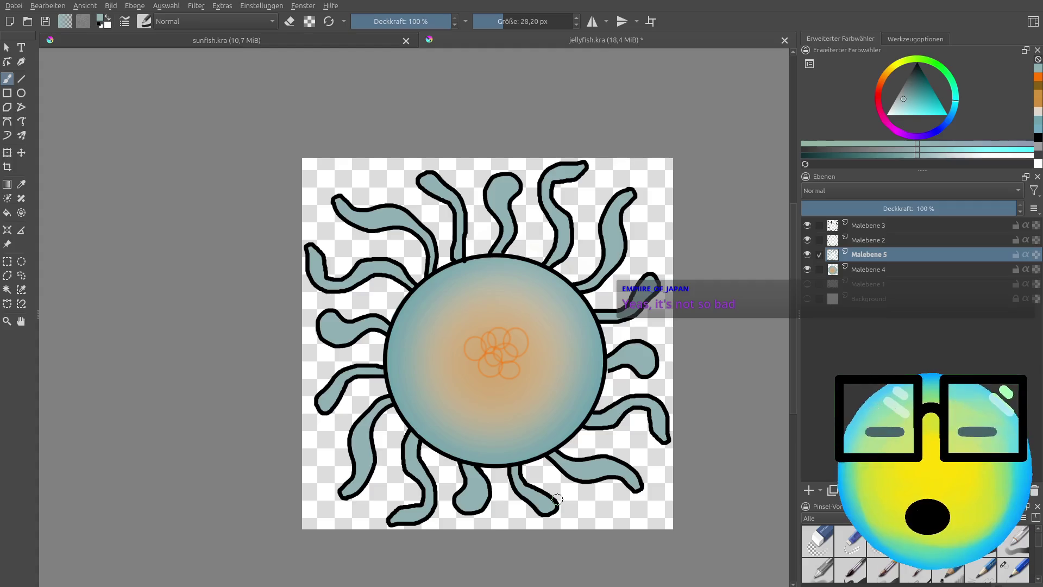
key(ctrl+s)
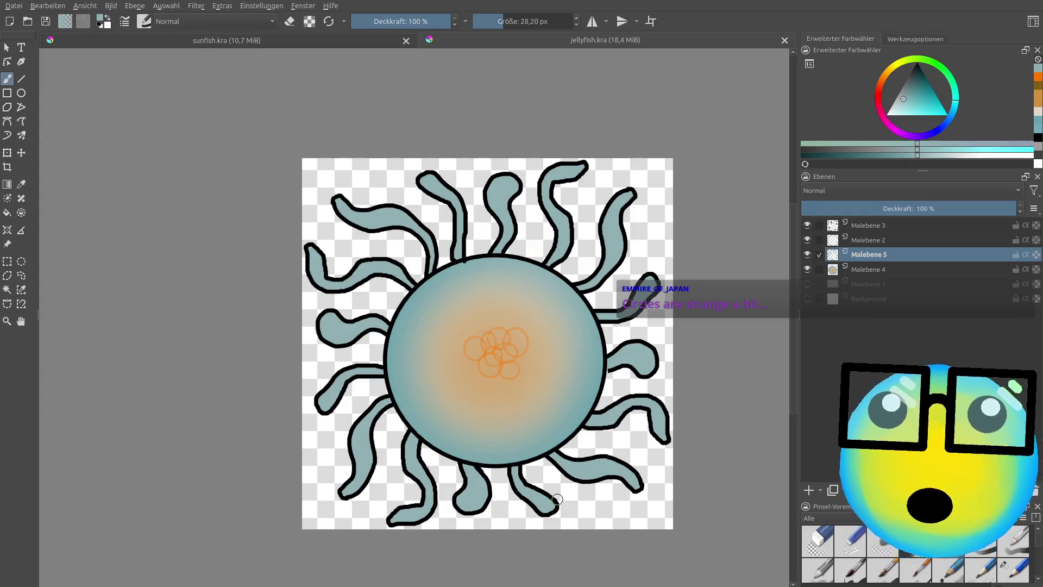
drag(173, 80, 133, 117)
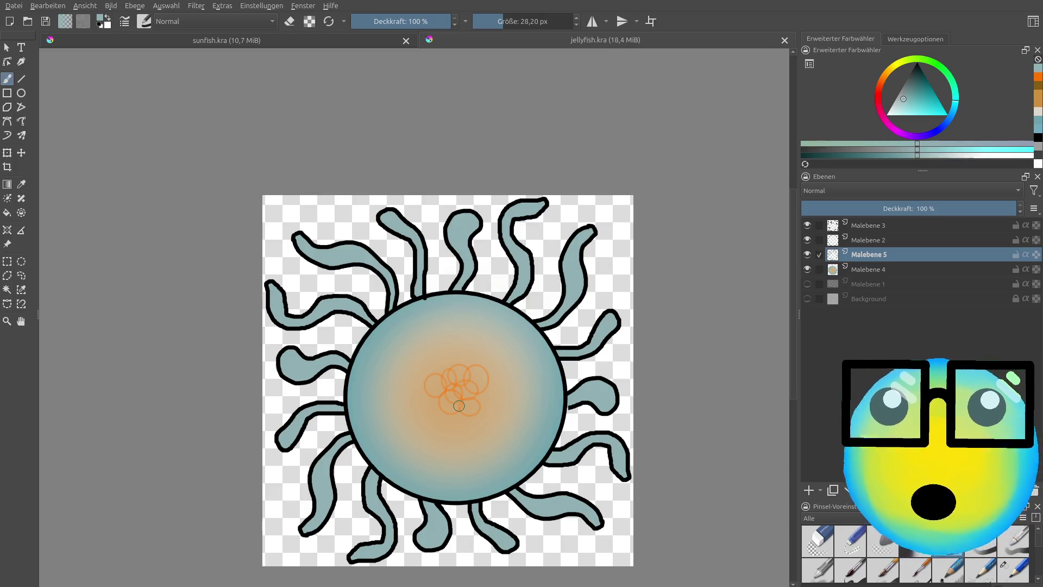
scroll(394, 348, down, 1)
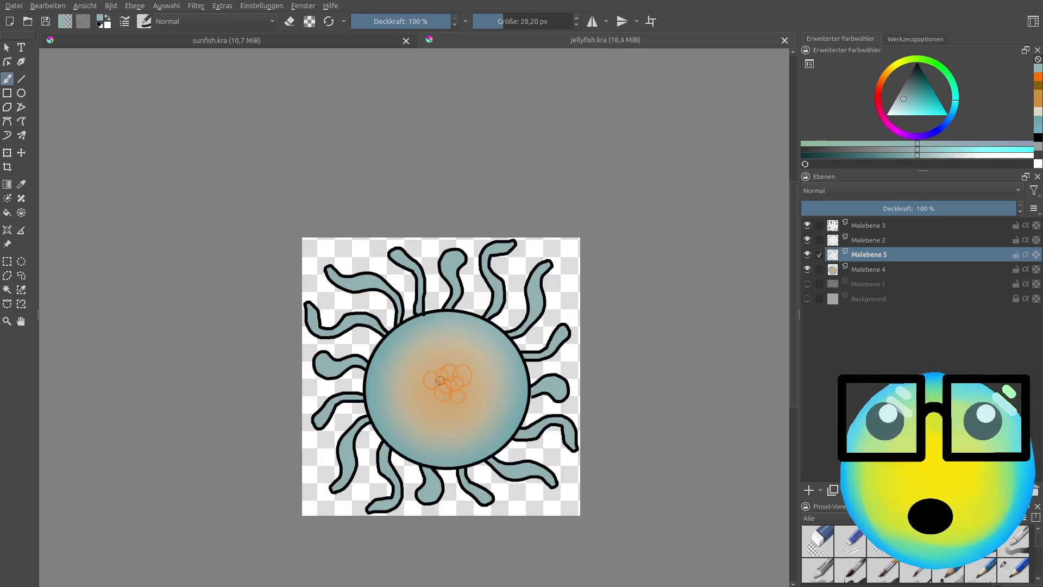
scroll(468, 433, up, 4)
scroll(469, 432, down, 5)
scroll(469, 432, up, 2)
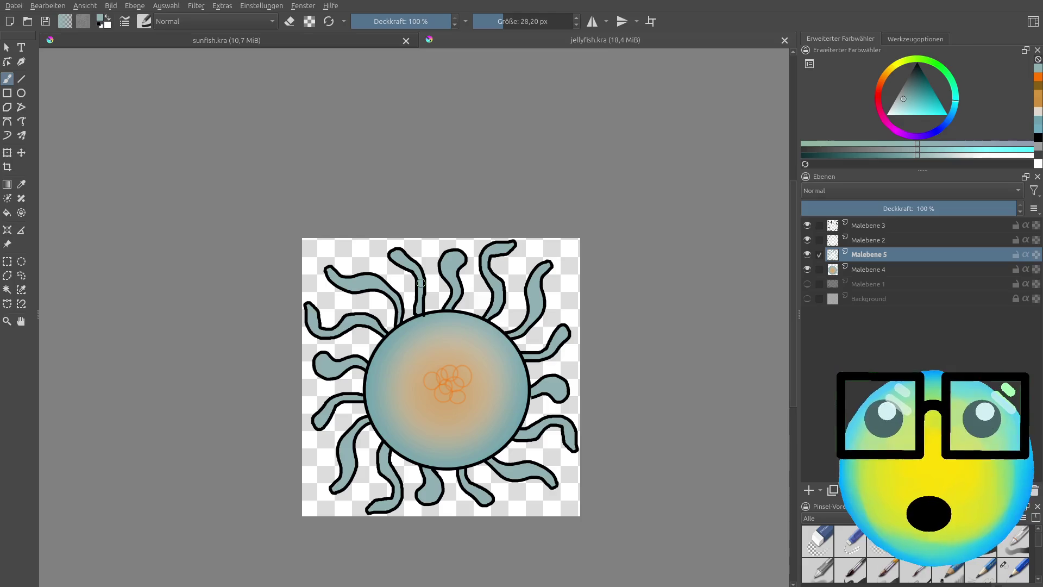
scroll(471, 466, up, 1)
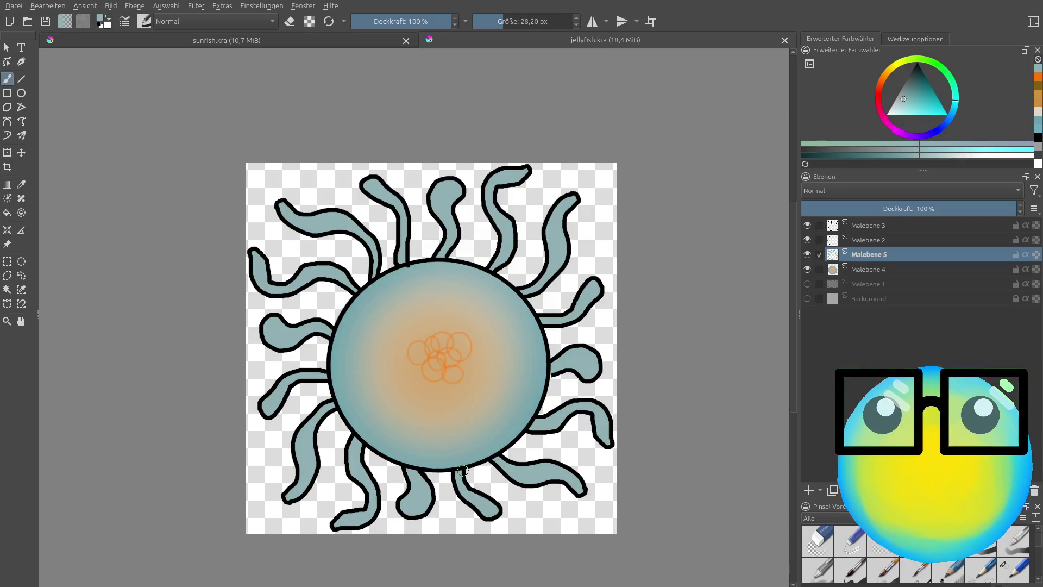